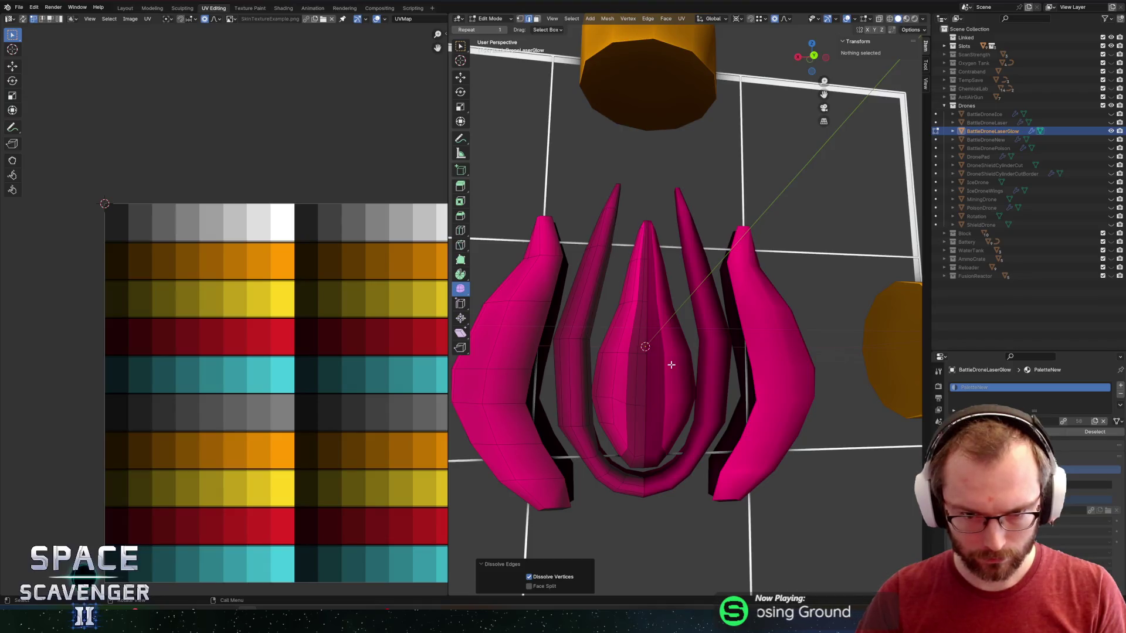
- Dissolve the extra edges at the prong base and slide two edges along the prong
{"action": "left_click", "coordinate": [648, 378]}
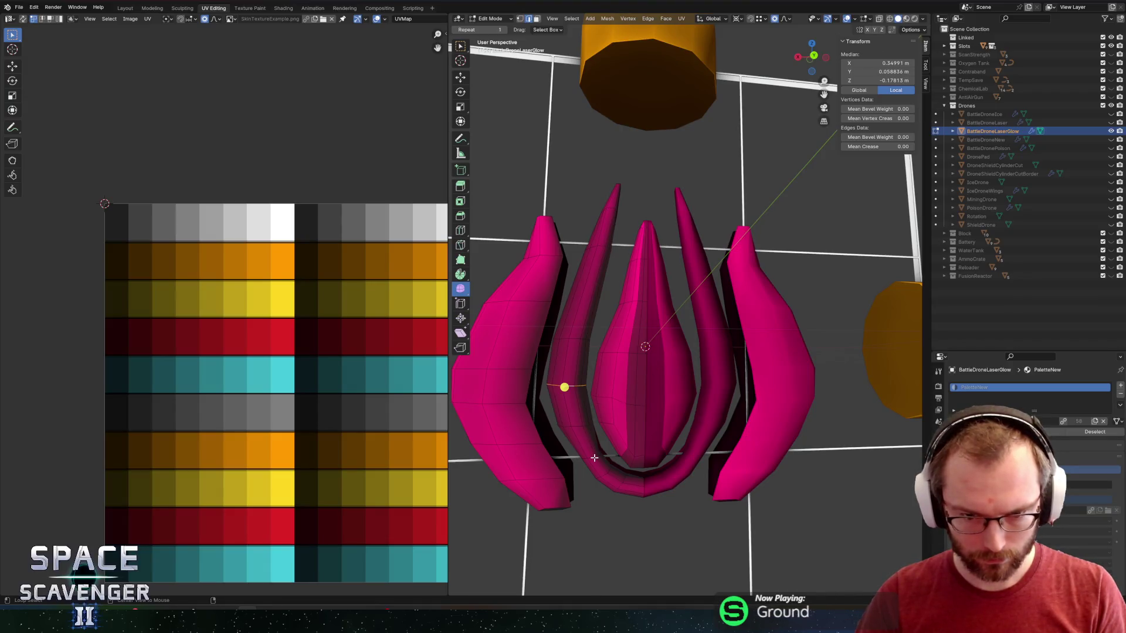
{"action": "left_click", "coordinate": [595, 457]}
{"action": "key", "text": "x"}
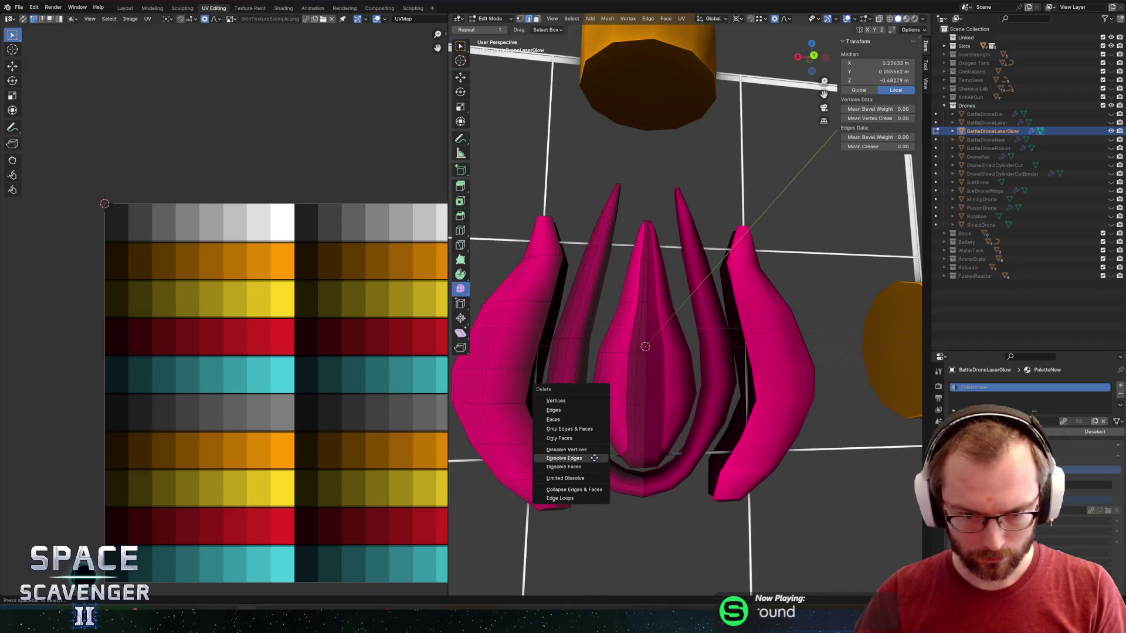
{"action": "left_click", "coordinate": [594, 458]}
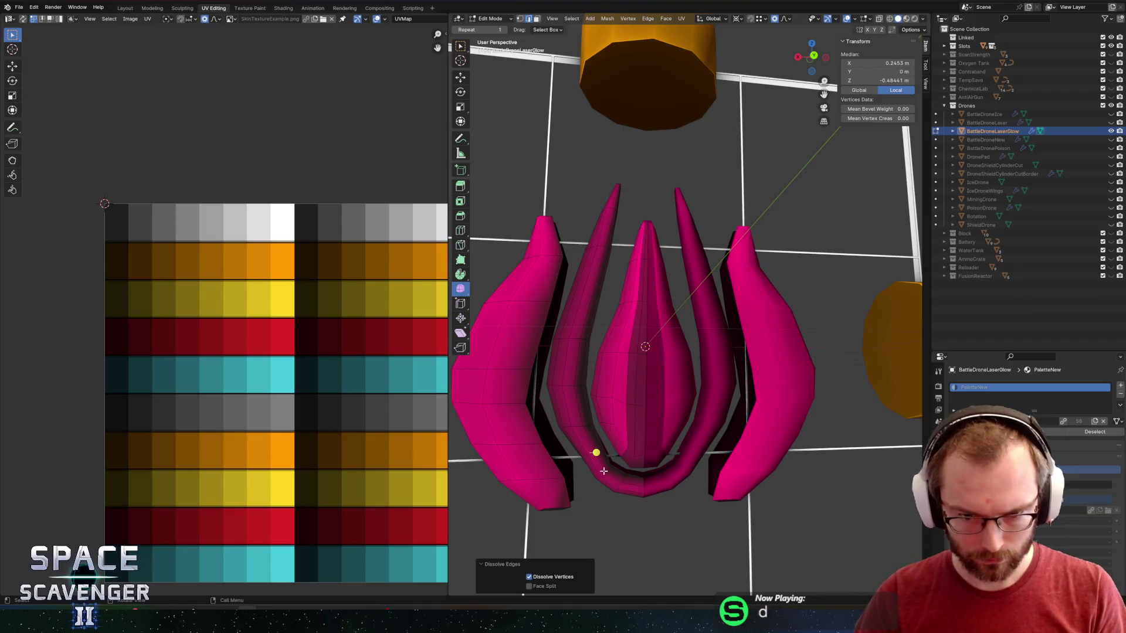
{"action": "left_click", "coordinate": [604, 471], "text": "shift"}
{"action": "key", "text": "g"}
{"action": "key", "text": "g"}
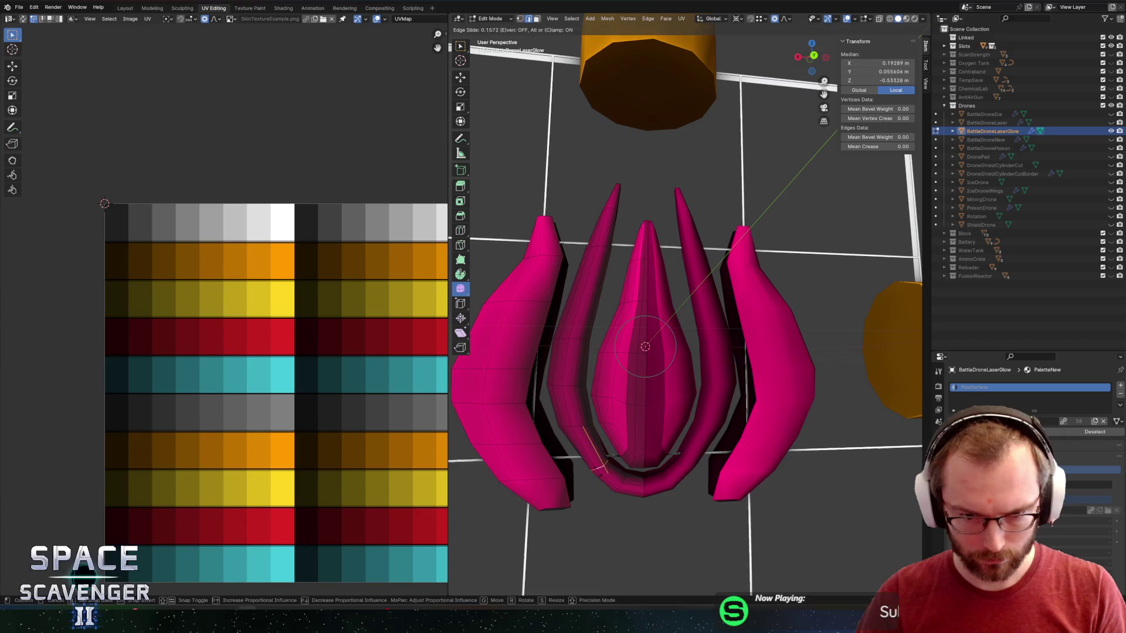
{"action": "left_click", "coordinate": [583, 456]}
{"action": "key", "text": "g"}
{"action": "key", "text": "g"}
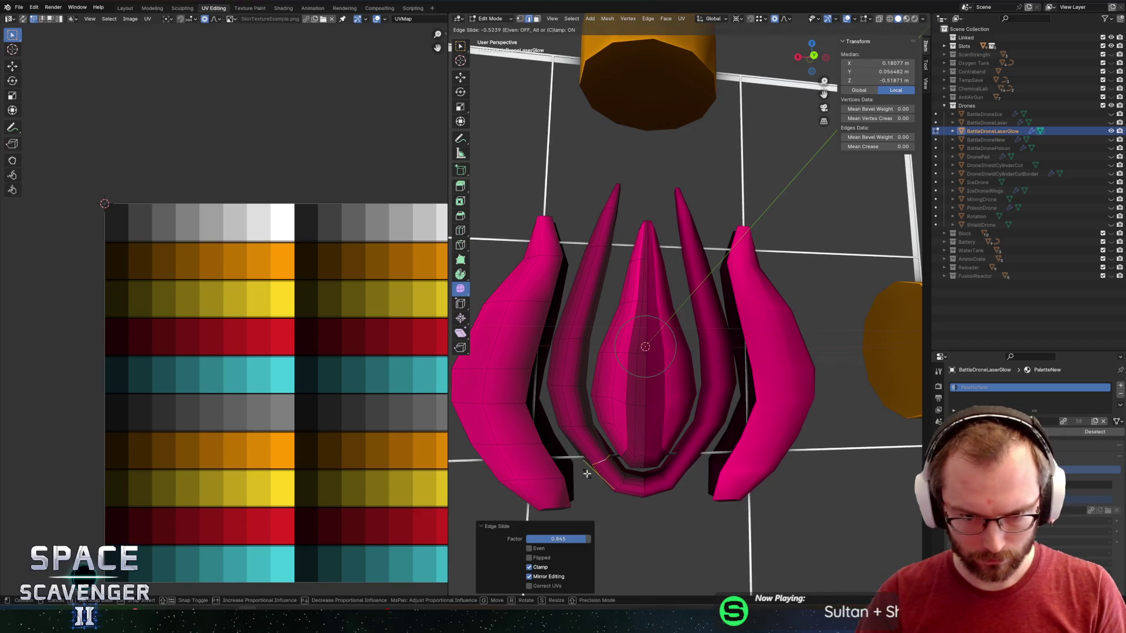
{"action": "left_click", "coordinate": [587, 474]}
{"action": "key", "text": "x"}
{"action": "left_click", "coordinate": [633, 464]}
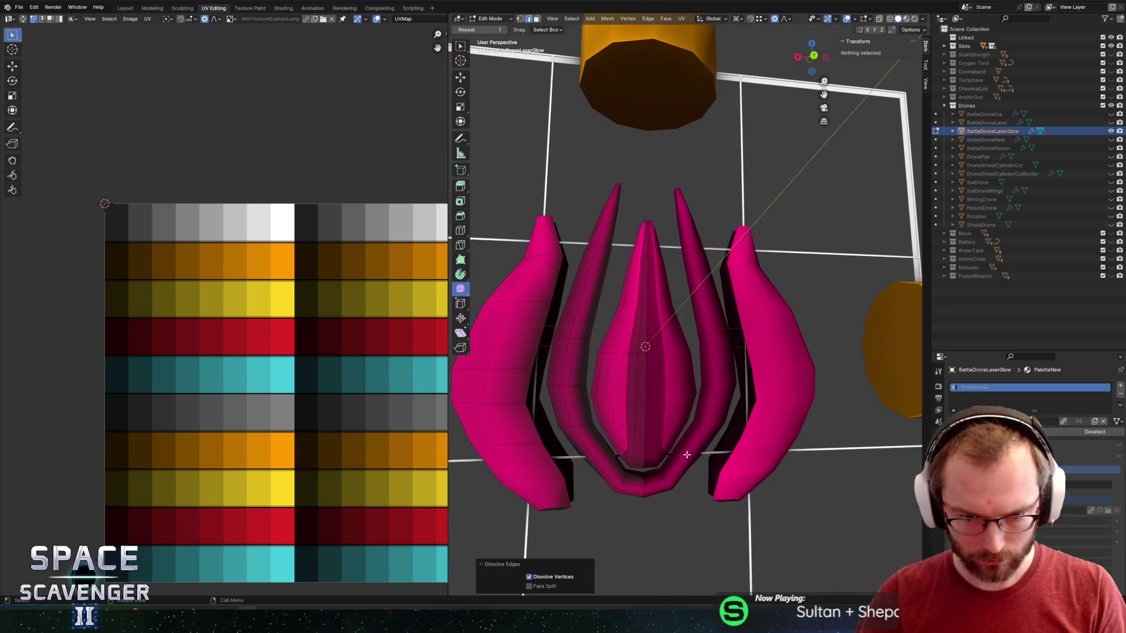
- Add a centred loop cut, move it along X, then leave Edit Mode
{"action": "left_click", "coordinate": [598, 462]}
{"action": "right_click", "coordinate": [597, 463]}
{"action": "key", "text": "g"}
{"action": "key", "text": "x"}
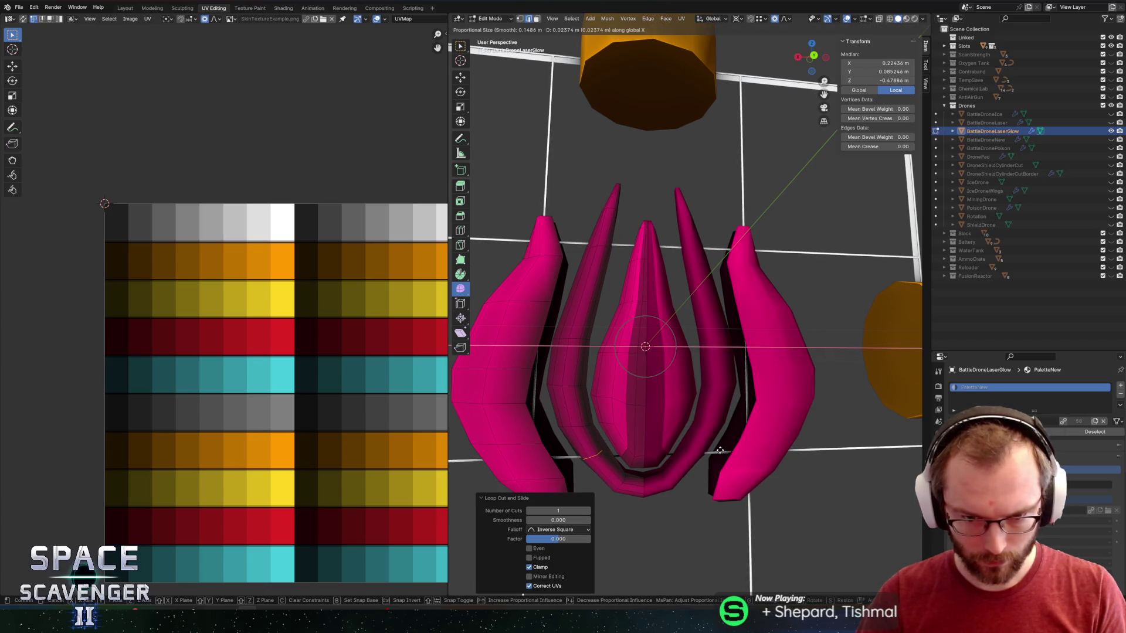
{"action": "left_click", "coordinate": [720, 451]}
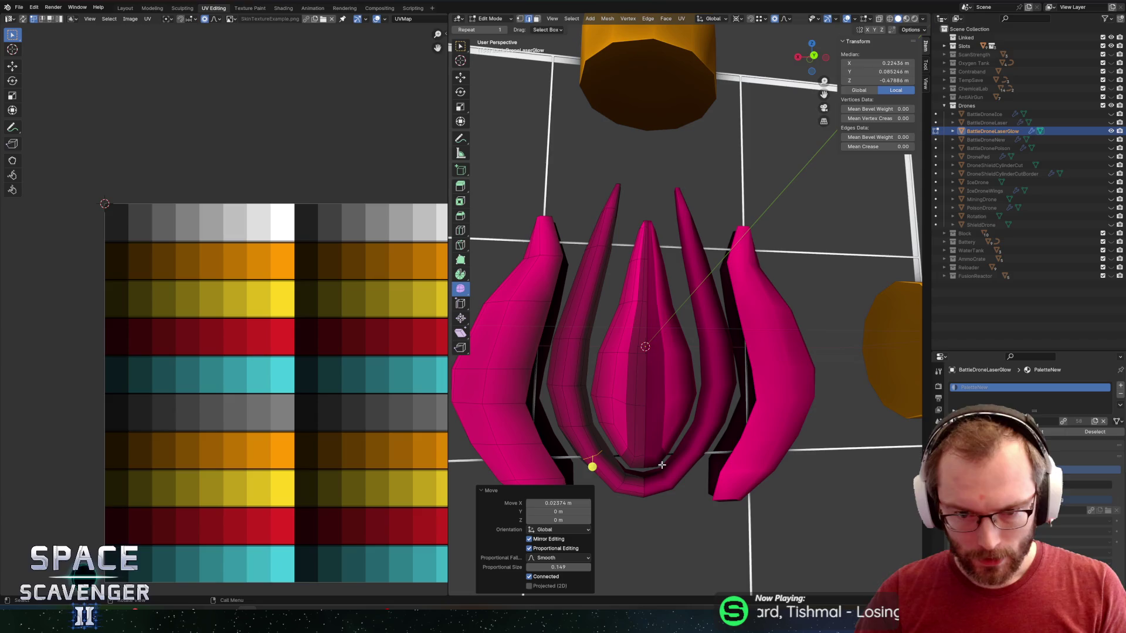
{"action": "key", "text": "g"}
{"action": "key", "text": "g"}
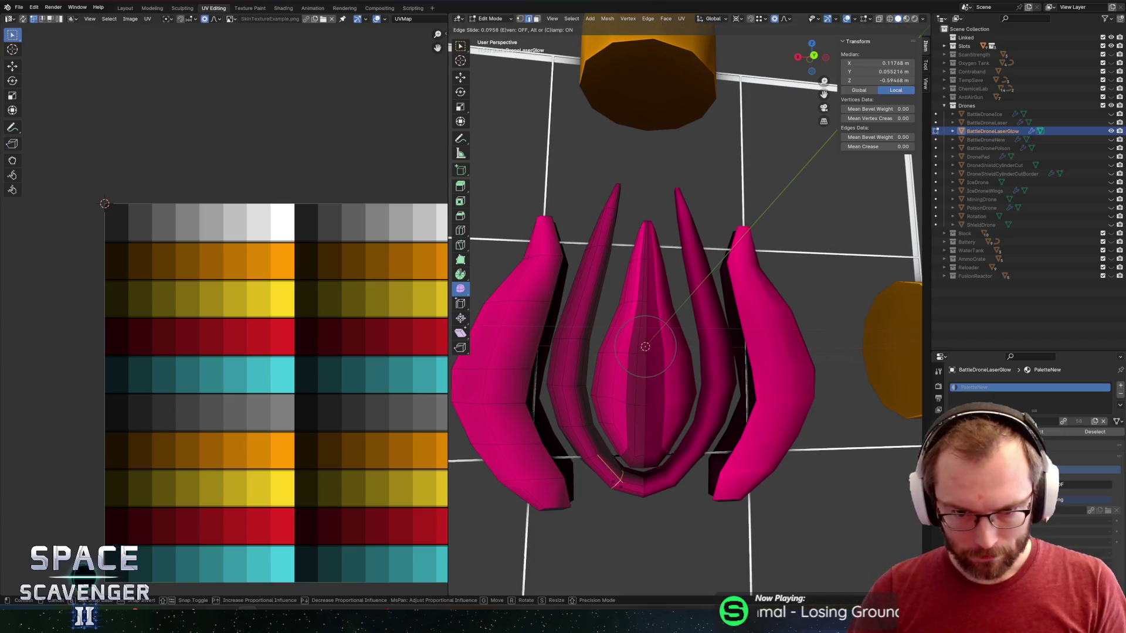
{"action": "key", "text": "Escape"}
{"action": "key", "text": "Tab"}
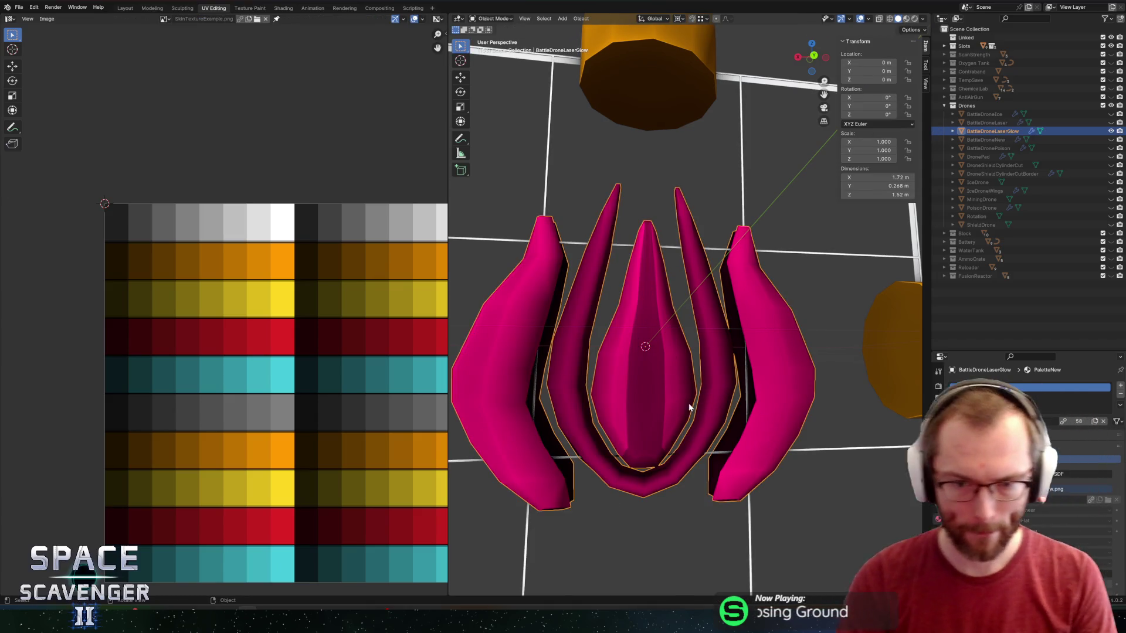
- Make the whole inner left spike thinner with a shrink/fatten
{"action": "key", "text": "Tab"}
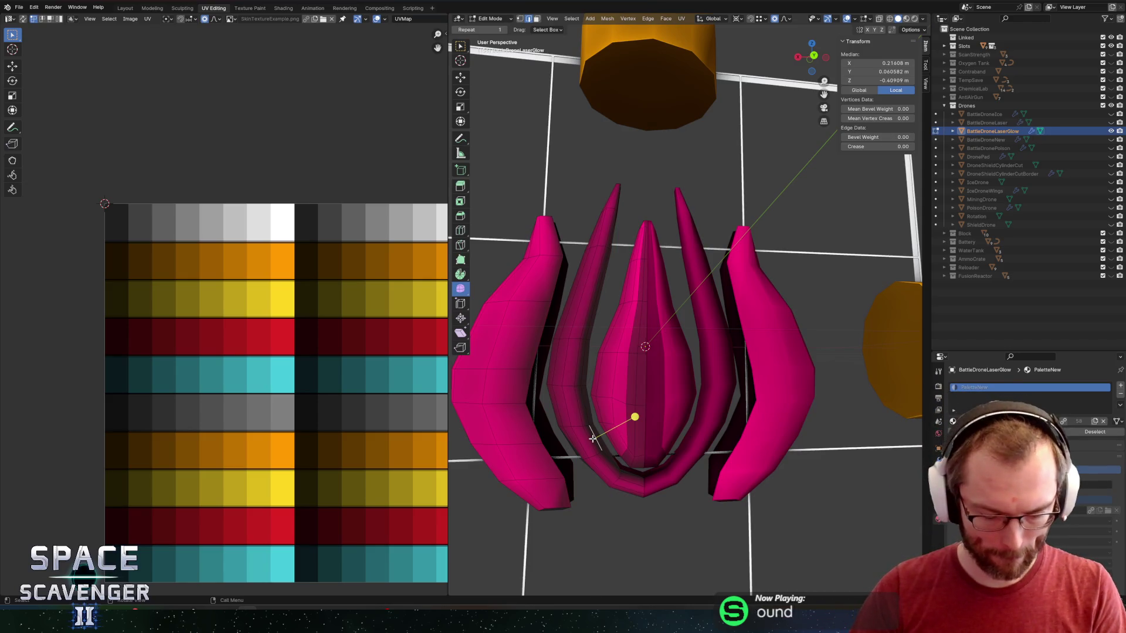
{"action": "key", "text": "l"}
{"action": "key", "text": "alt+s"}
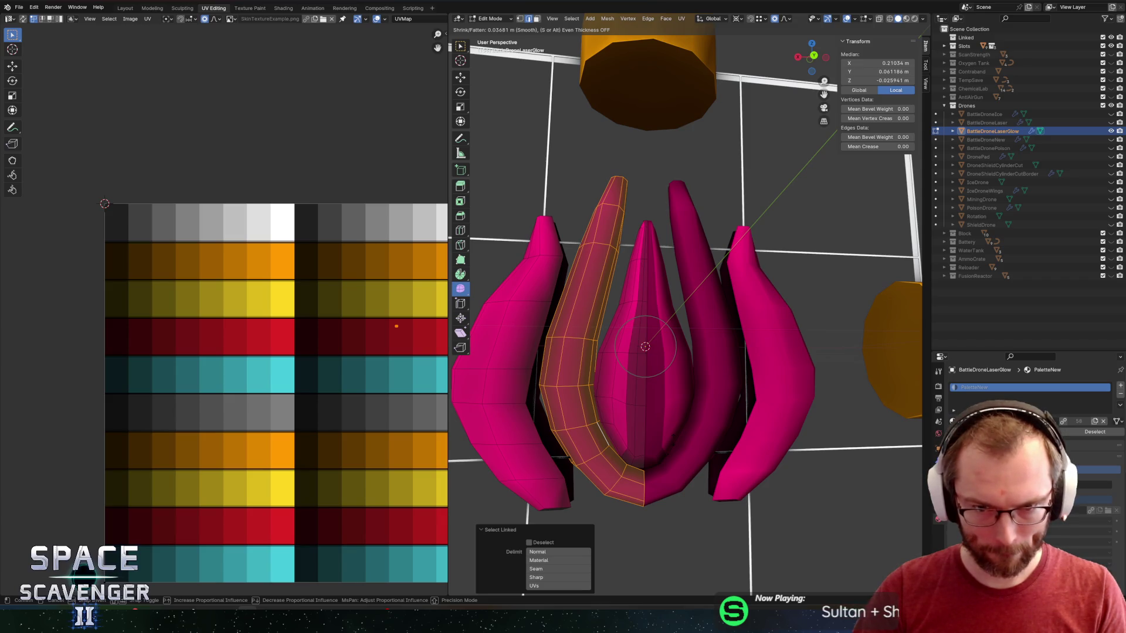
{"action": "left_click", "coordinate": [671, 441]}
- Scale the central spike to 0.724 on Z and 0.940 on X
{"action": "left_click", "coordinate": [620, 393]}
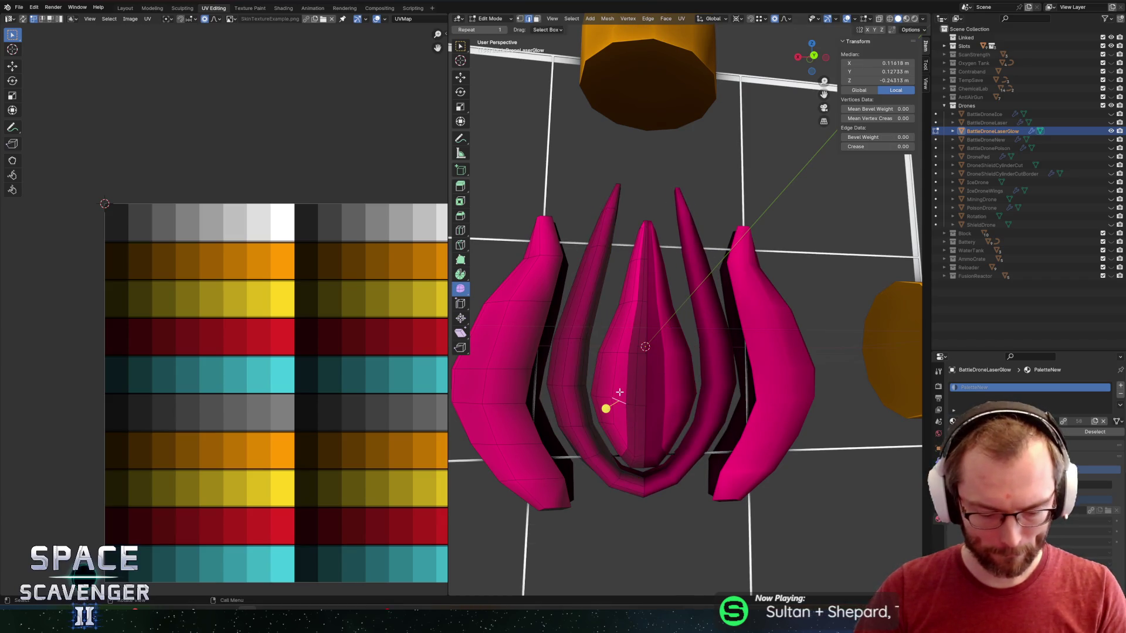
{"action": "key", "text": "l"}
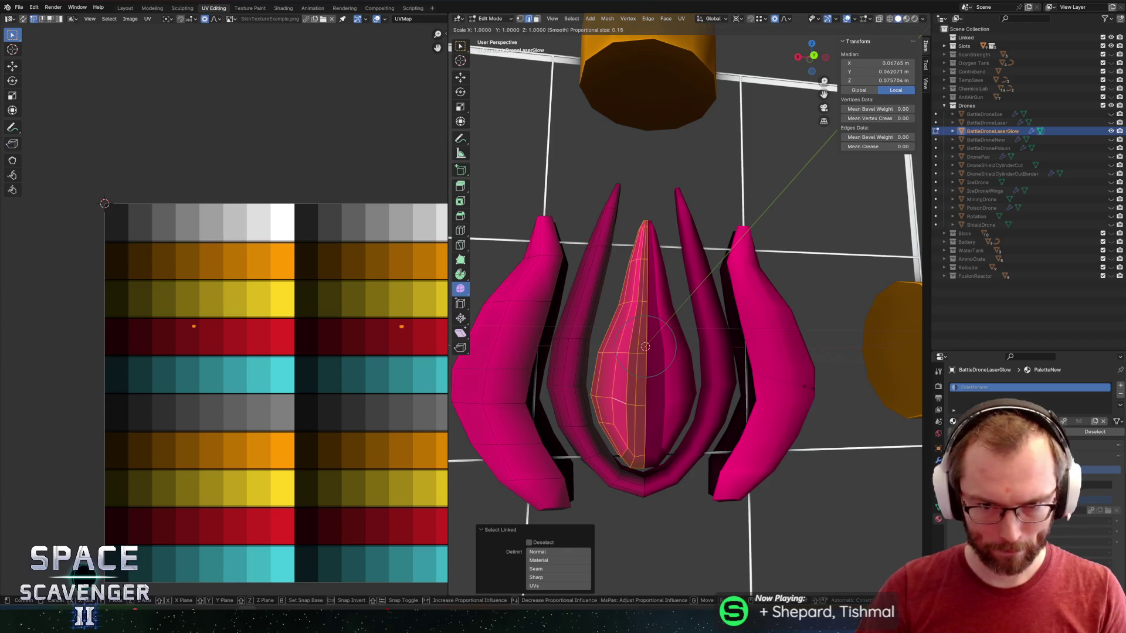
{"action": "key", "text": "g"}
{"action": "key", "text": "z"}
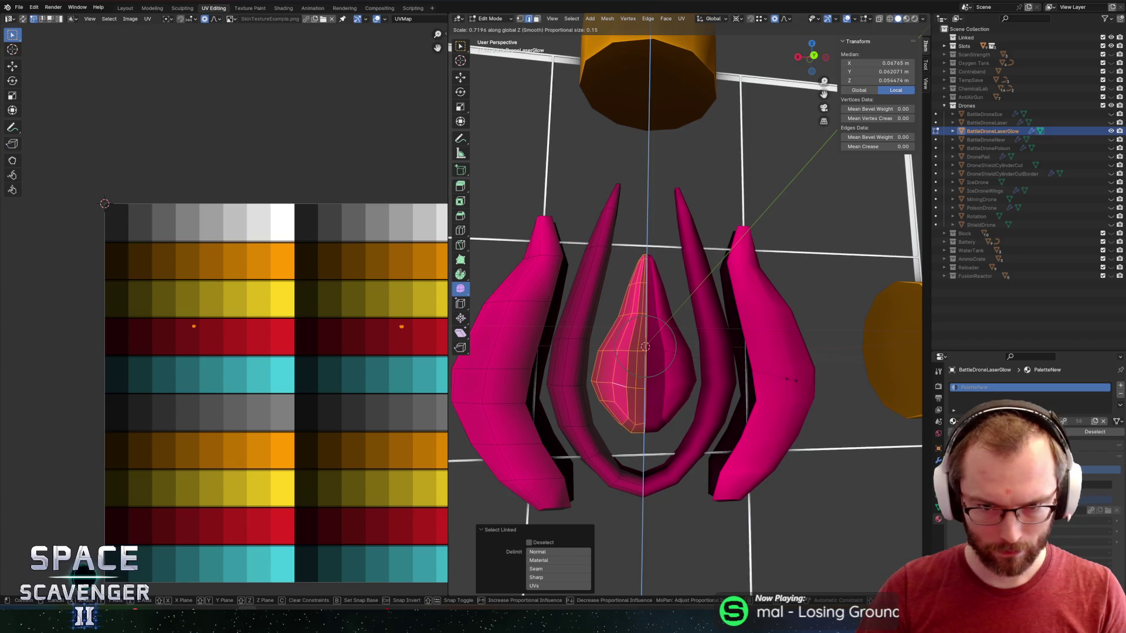
{"action": "left_click", "coordinate": [792, 380]}
{"action": "key", "text": "s"}
{"action": "key", "text": "x"}
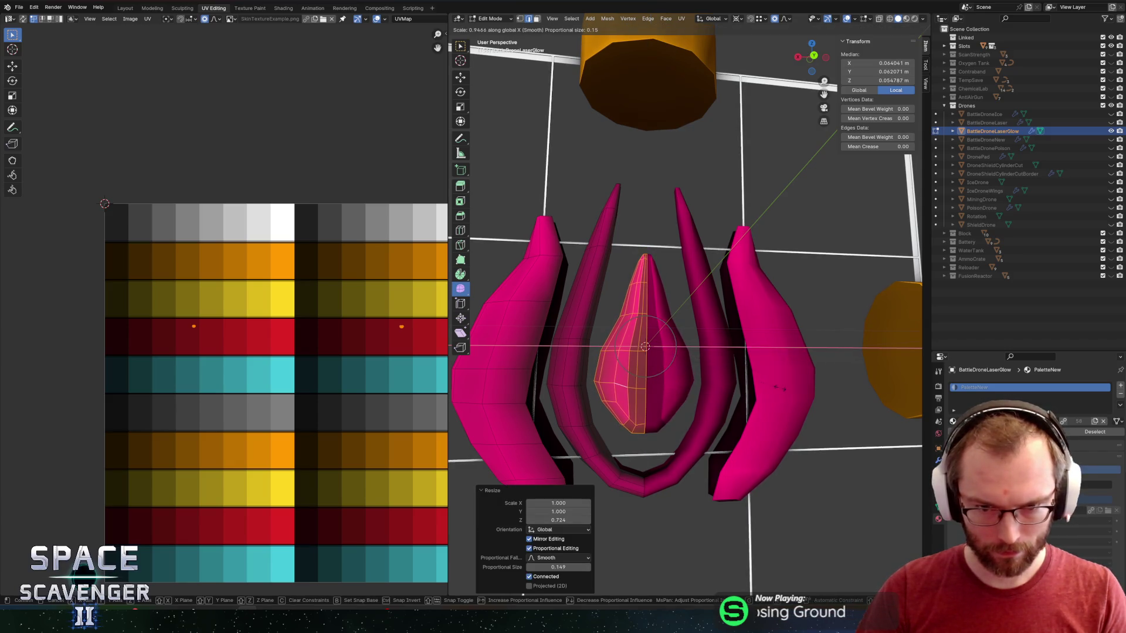
{"action": "left_click", "coordinate": [772, 387]}
- Select the whole inner ring piece and begin fattening it
{"action": "left_click", "coordinate": [569, 375], "text": "alt"}
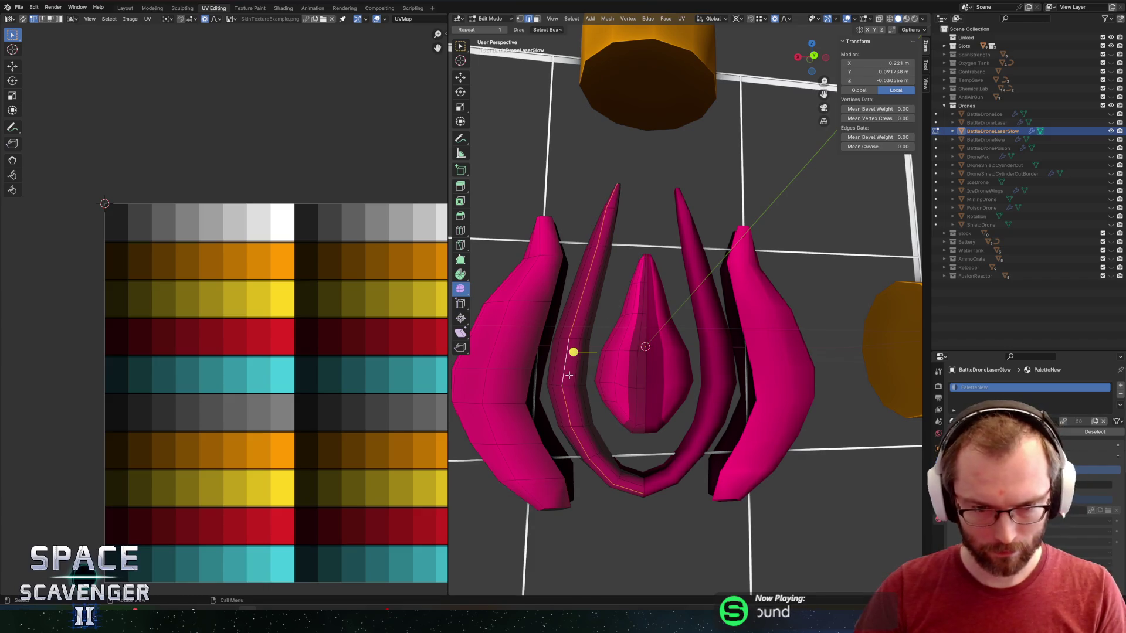
{"action": "key", "text": "l"}
{"action": "key", "text": "alt+s"}
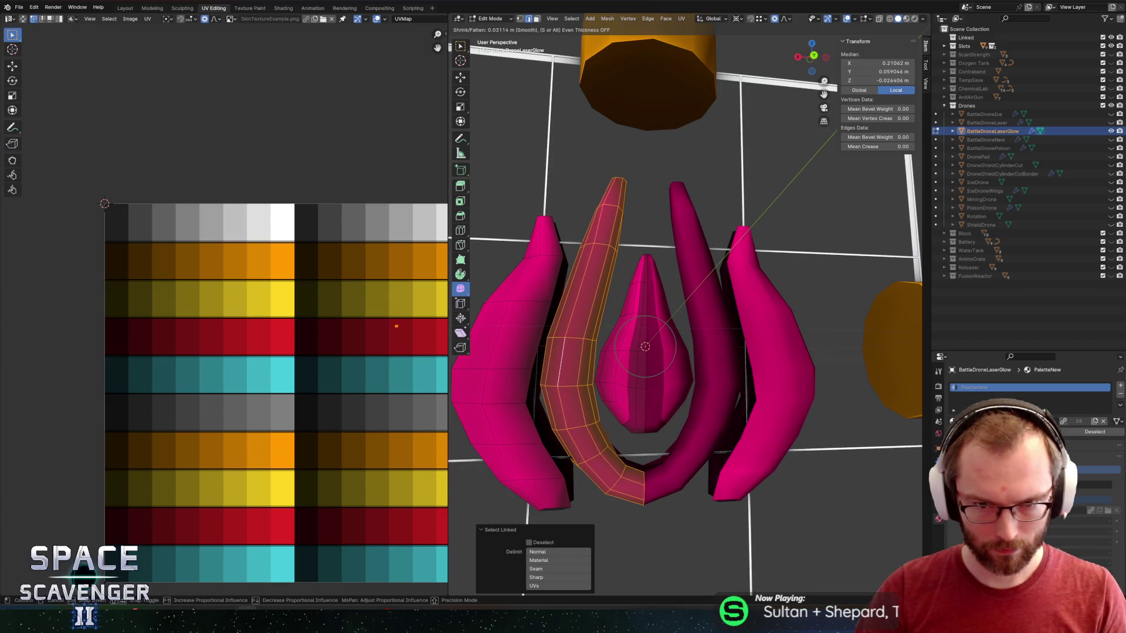
- Thicken the inner ring by 0.0311 m and taper the left horn tip with two Z-locked scalings
{"action": "left_click", "coordinate": [603, 341]}
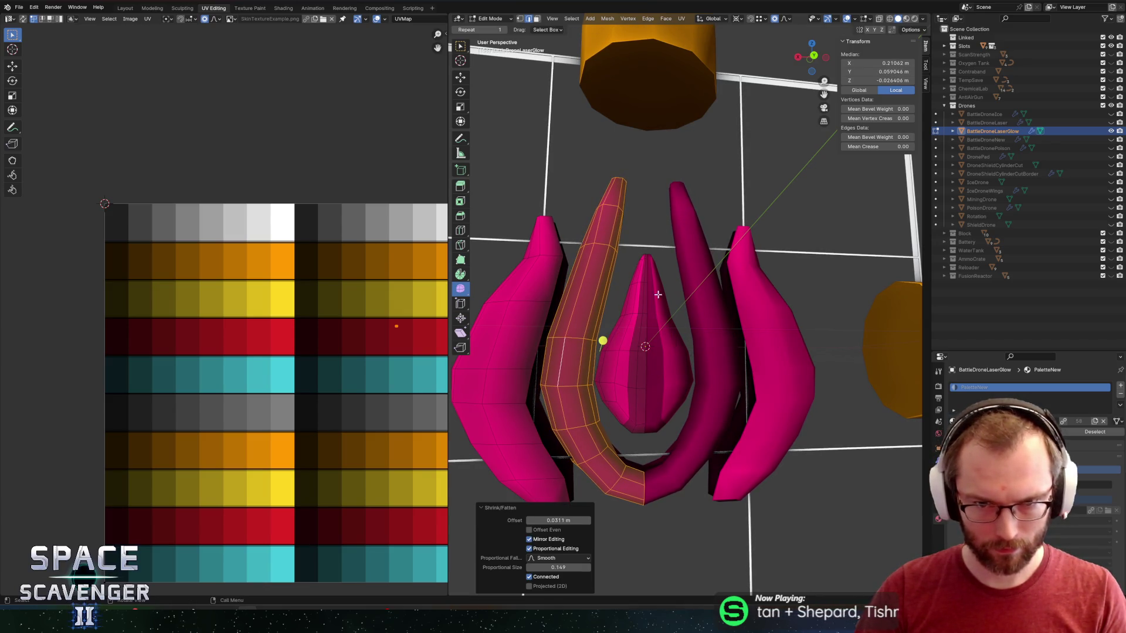
{"action": "left_click", "coordinate": [616, 194], "text": "alt"}
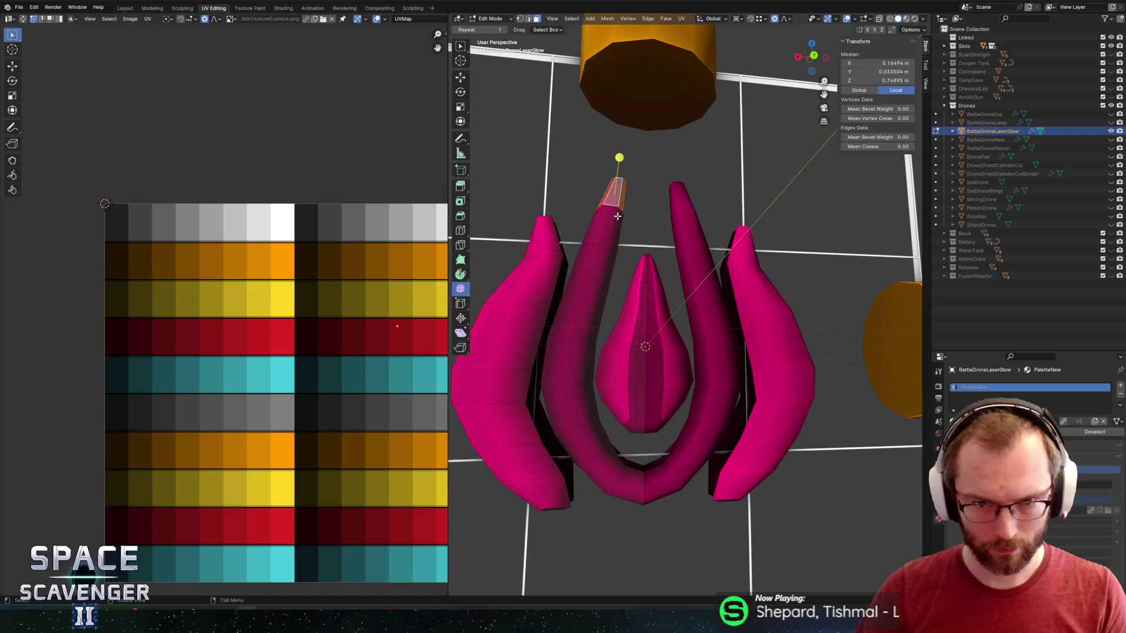
{"action": "key", "text": "s"}
{"action": "key", "text": "shift+z"}
{"action": "left_click", "coordinate": [786, 225]}
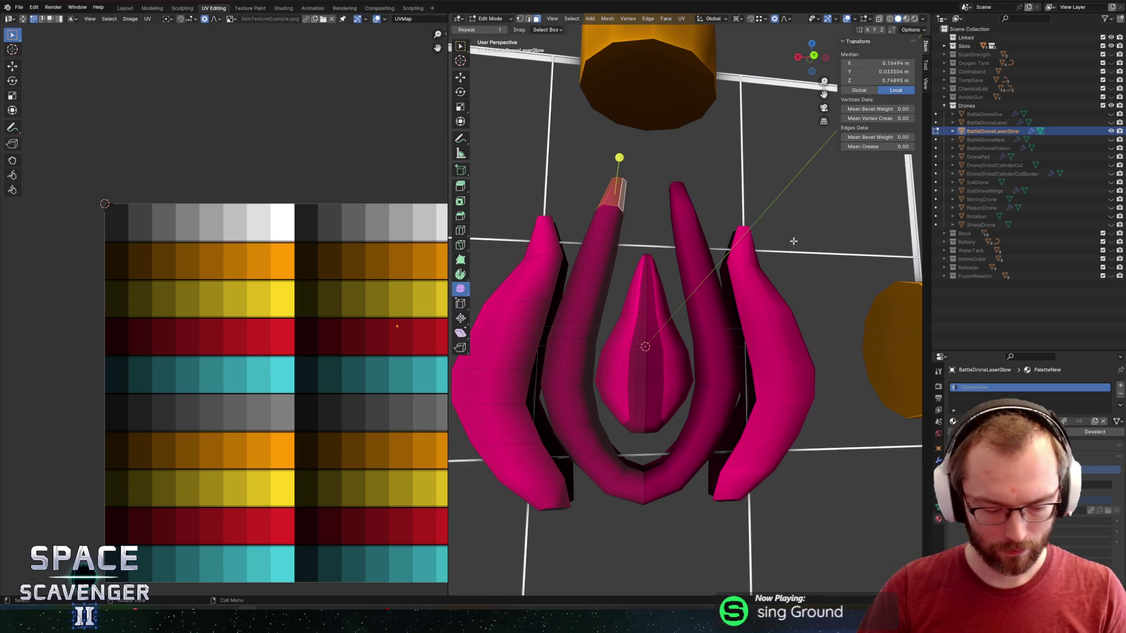
{"action": "key", "text": "s"}
{"action": "key", "text": "shift+z"}
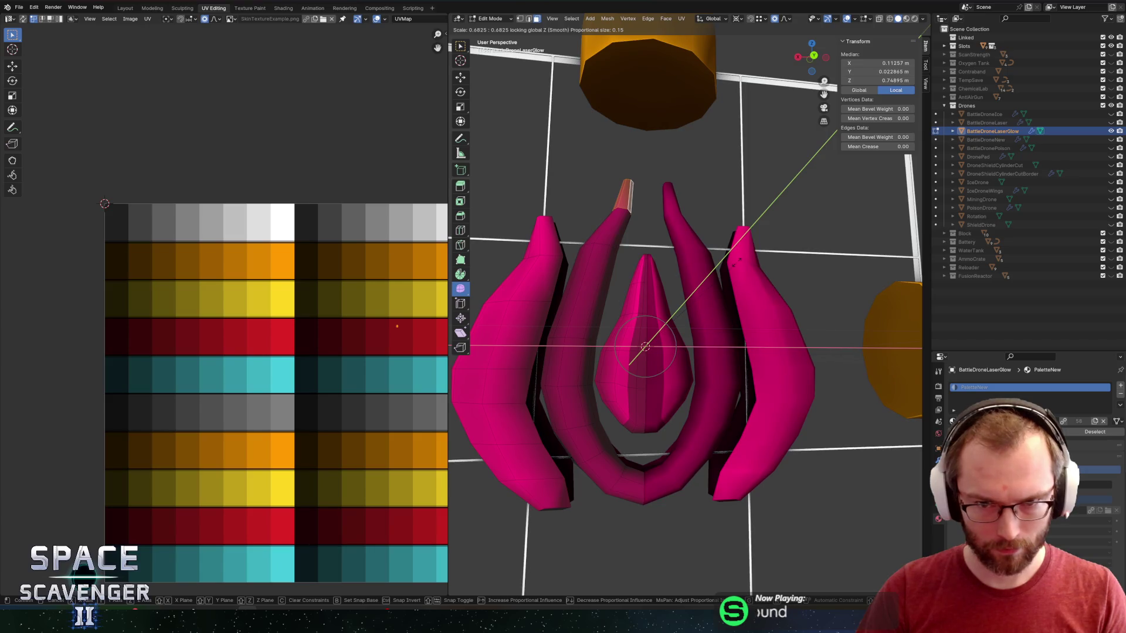
{"action": "left_click", "coordinate": [737, 261]}
{"action": "key", "text": "Tab"}
{"action": "scroll", "coordinate": [764, 265], "scroll_direction": "down", "scroll_amount": 3}
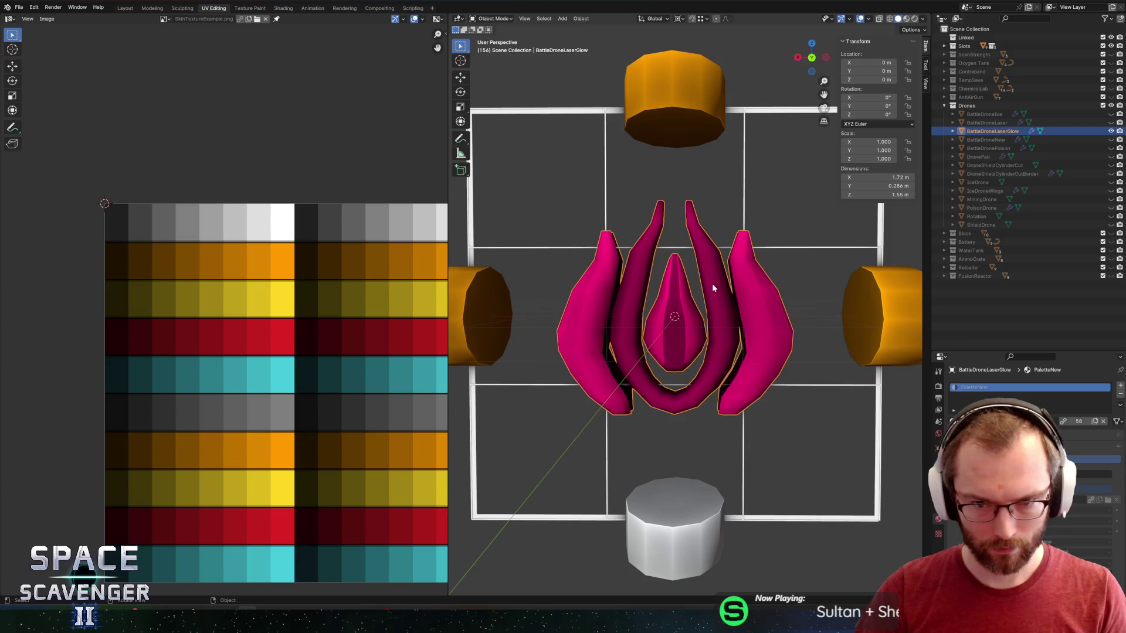
- Shift a prong vertex and then its selection sideways along X with proportional editing
{"action": "key", "text": "Tab"}
{"action": "scroll", "coordinate": [615, 355], "scroll_direction": "up", "scroll_amount": 2}
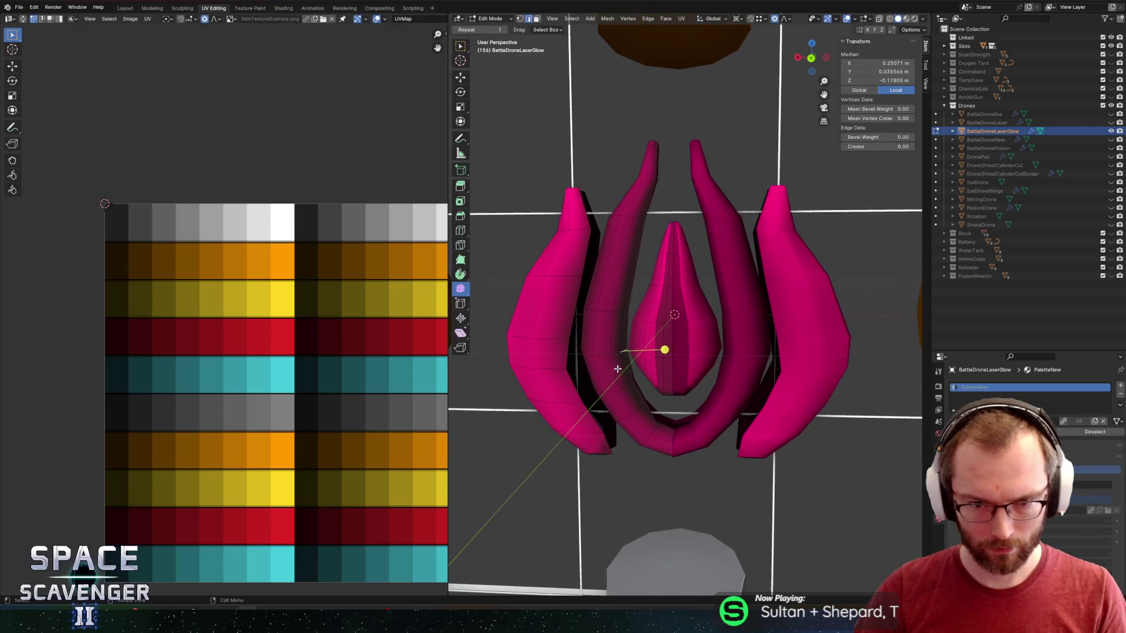
{"action": "key", "text": "g"}
{"action": "key", "text": "x"}
{"action": "left_click", "coordinate": [686, 365]}
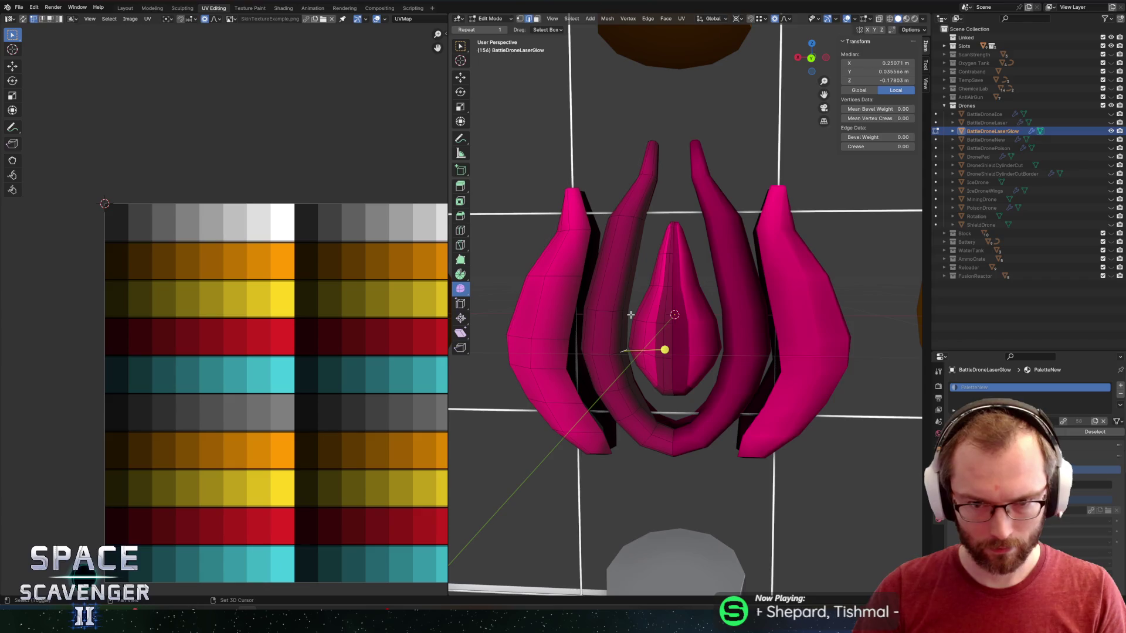
{"action": "key", "text": "g"}
{"action": "key", "text": "x"}
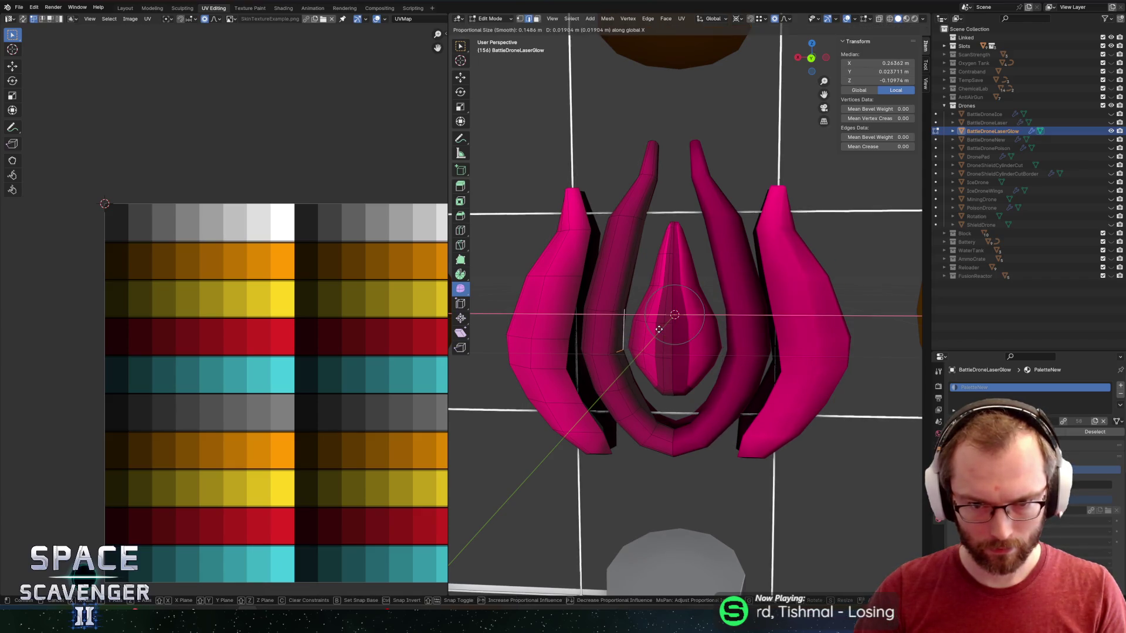
{"action": "left_click", "coordinate": [632, 314]}
- Move two more prong strips along X, then select a thin edge strip on the inner prong
{"action": "key", "text": "g"}
{"action": "key", "text": "x"}
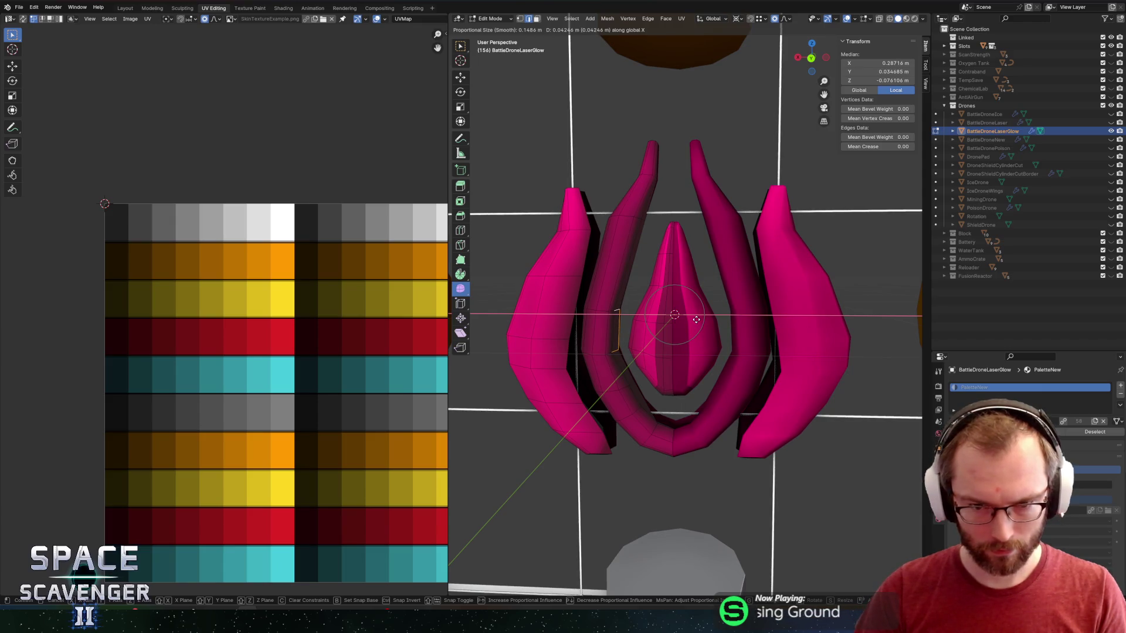
{"action": "left_click", "coordinate": [661, 324]}
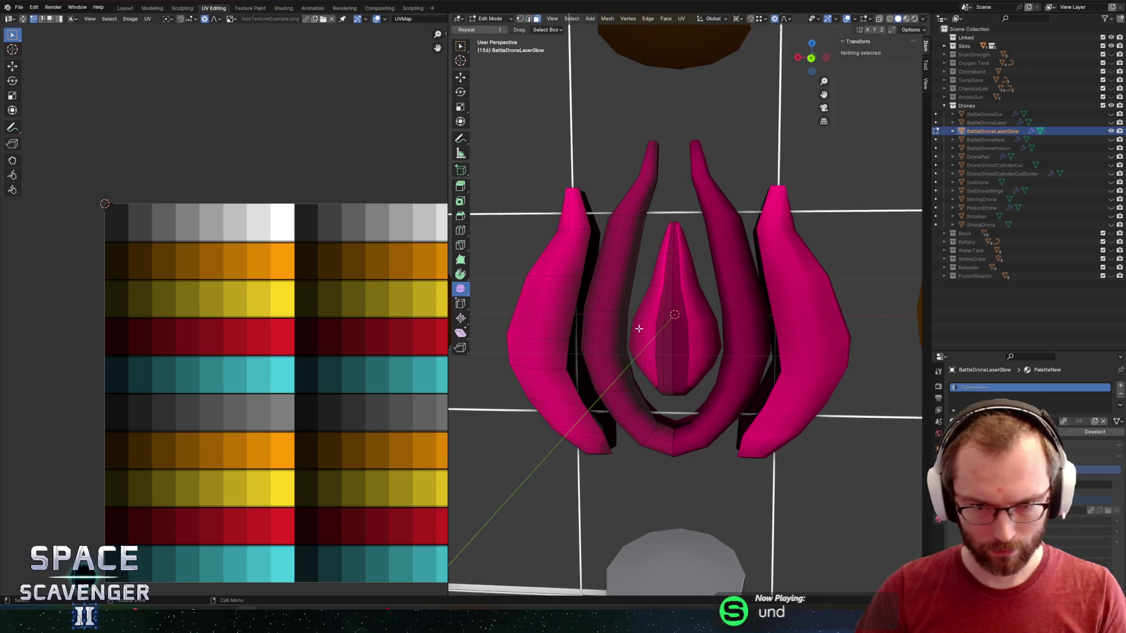
{"action": "key", "text": "g"}
{"action": "key", "text": "x"}
{"action": "left_click", "coordinate": [763, 347]}
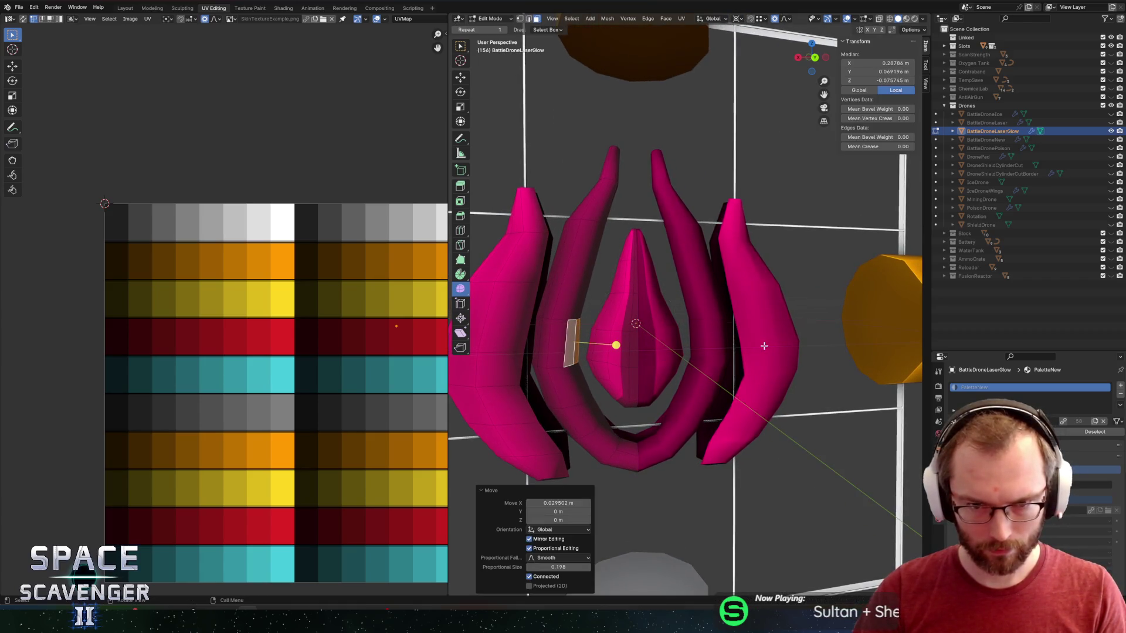
{"action": "left_click", "coordinate": [598, 245]}
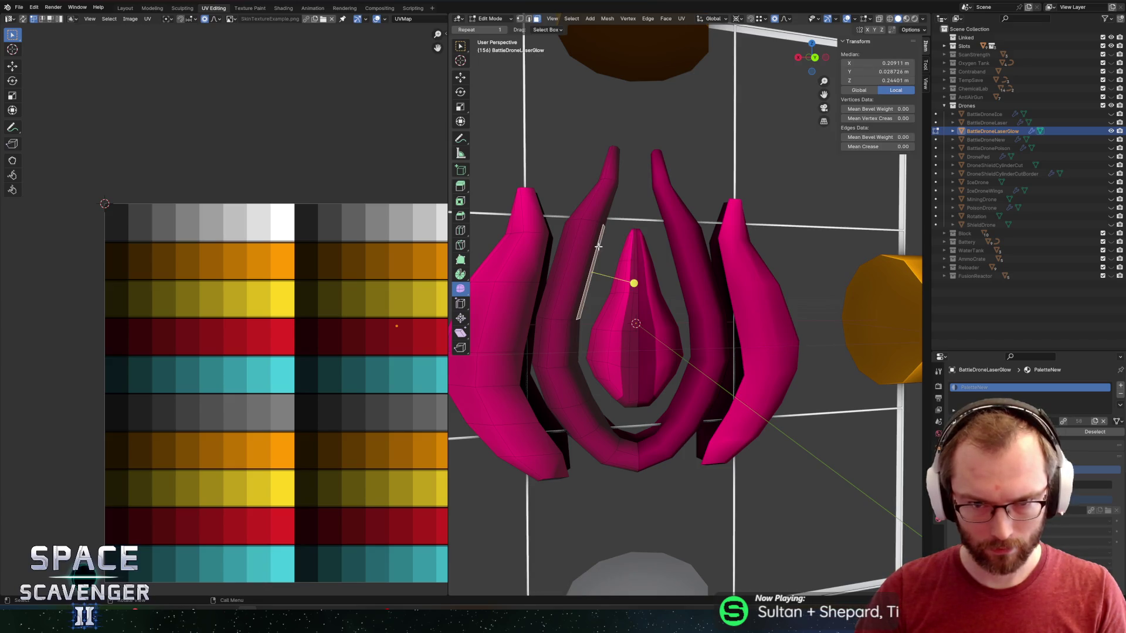
- Add a horizontal loop cut on the left inner prong and select a face strip there
{"action": "key", "text": "ctrl+r"}
{"action": "left_click", "coordinate": [600, 258]}
{"action": "right_click", "coordinate": [600, 258]}
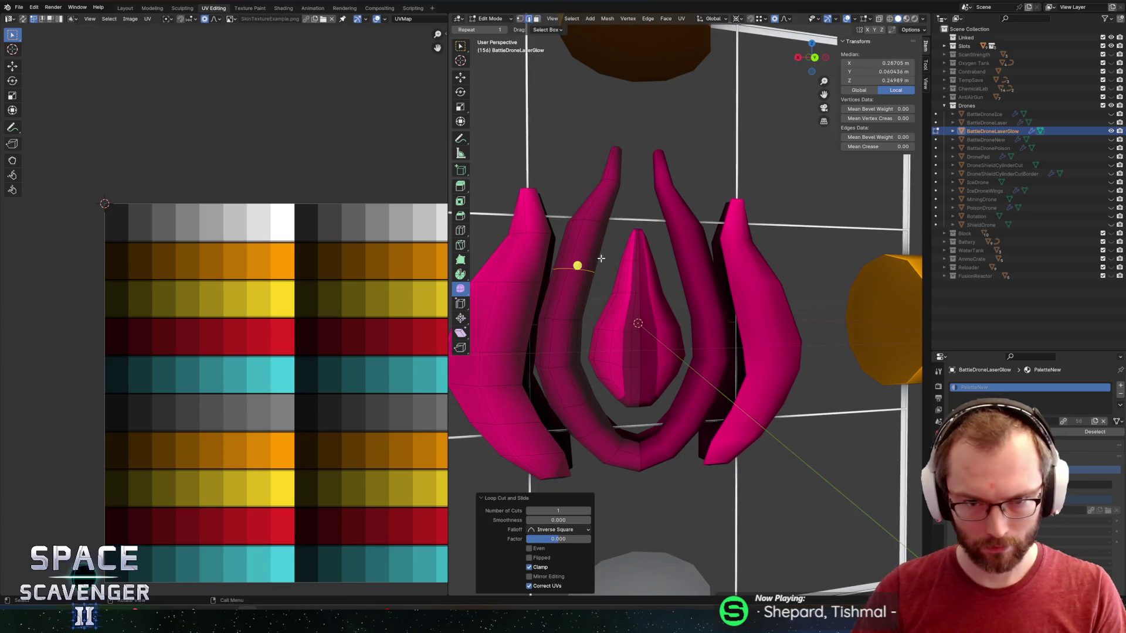
{"action": "key", "text": "alt+a"}
{"action": "left_click", "coordinate": [600, 251]}
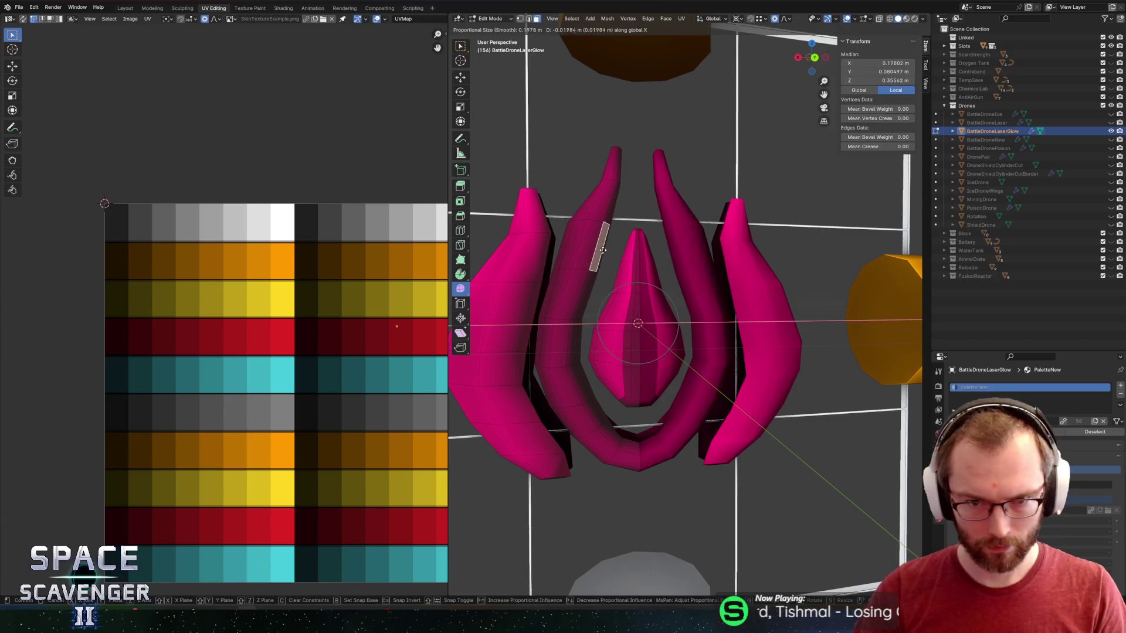
{"action": "left_click", "coordinate": [658, 228], "text": "shift"}
{"action": "left_click_drag", "start_coordinate": [658, 228], "coordinate": [680, 265]}
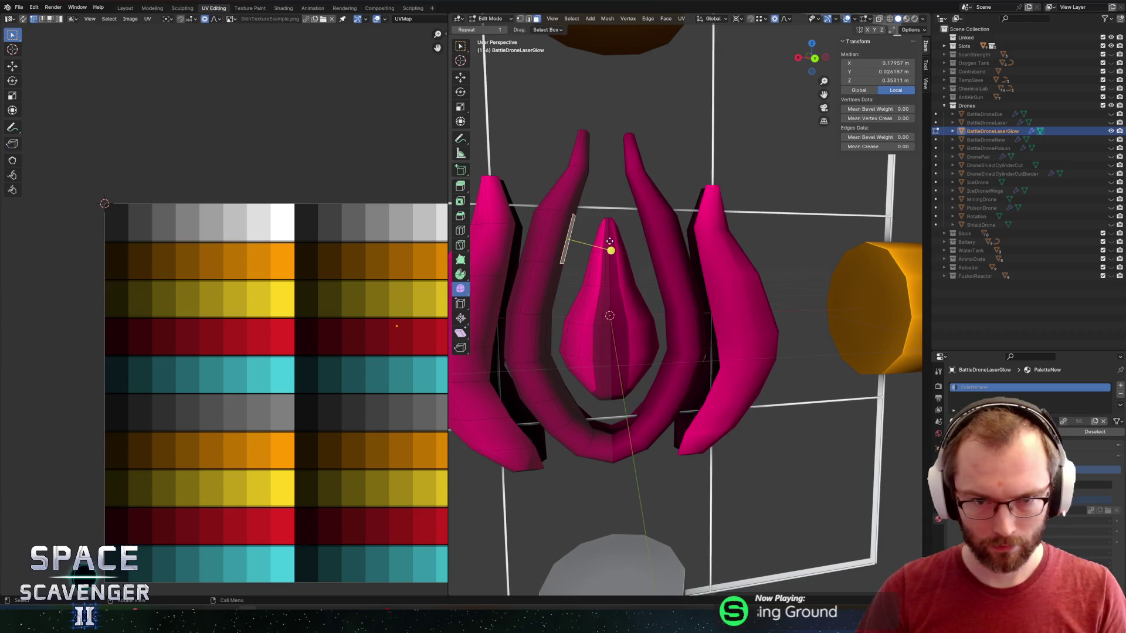
- Move the fin face strip outward along X with proportional falloff
{"action": "key", "text": "g"}
{"action": "key", "text": "x"}
{"action": "key", "text": "Escape"}
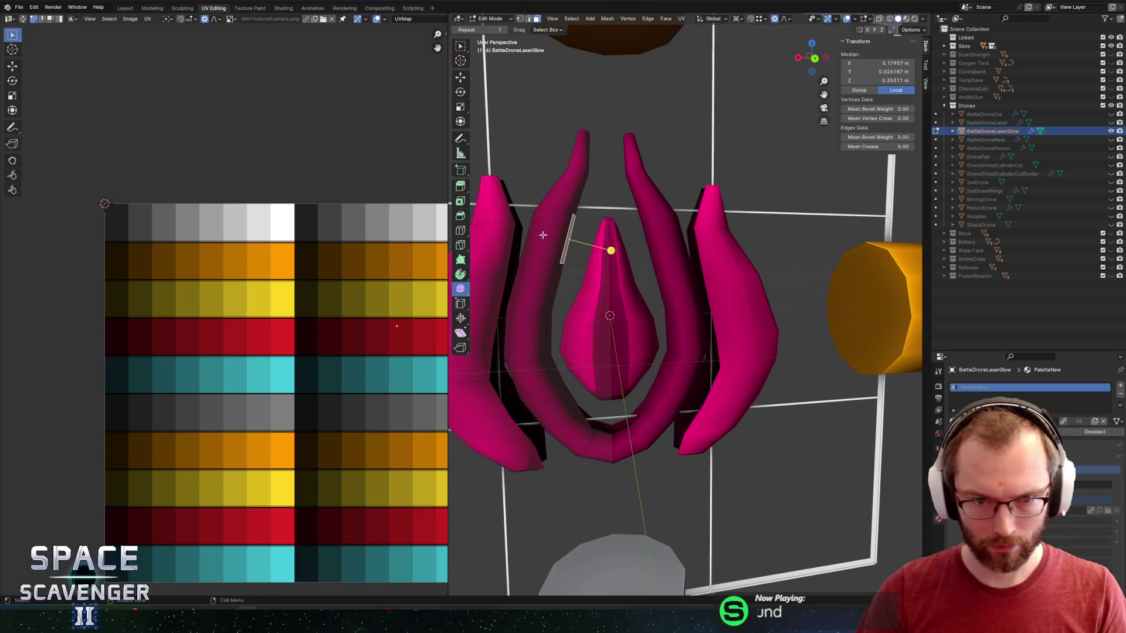
{"action": "mouse_move", "coordinate": [540, 234]}
{"action": "left_mouse_down"}
{"action": "mouse_move", "coordinate": [578, 269]}
{"action": "mouse_move", "coordinate": [704, 279]}
{"action": "mouse_move", "coordinate": [661, 283]}
{"action": "mouse_move", "coordinate": [593, 235]}
{"action": "left_mouse_up"}
{"action": "key", "text": "g"}
{"action": "key", "text": "x"}
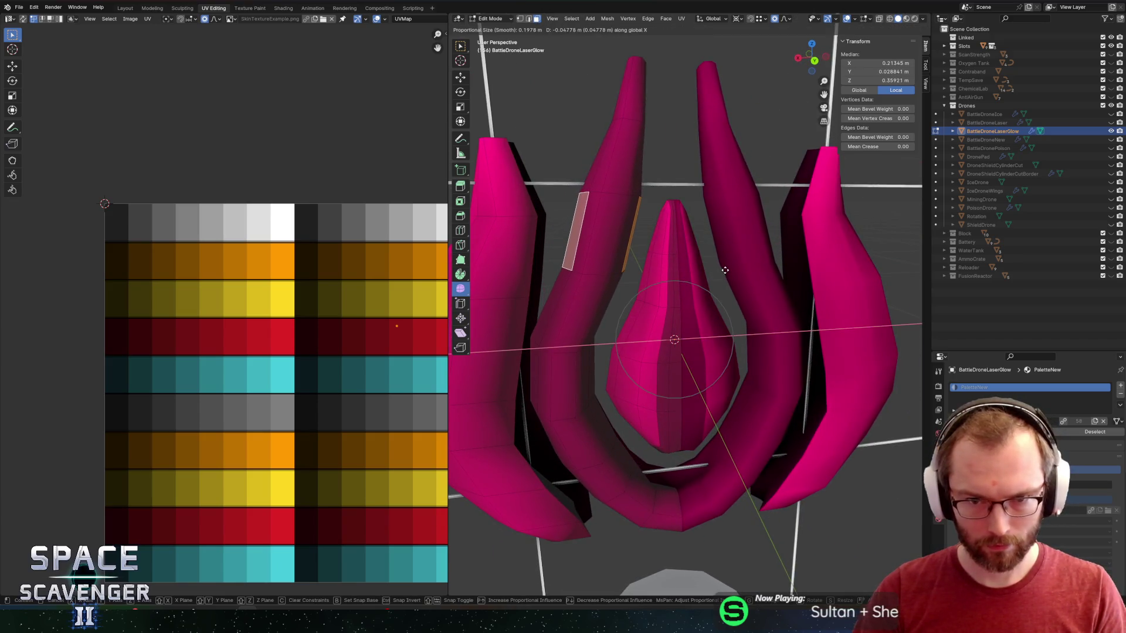
{"action": "left_click", "coordinate": [707, 248]}
- Push the drone's top tip vertices outward along global X, then check the result in Unity
{"action": "left_click", "coordinate": [632, 59]}
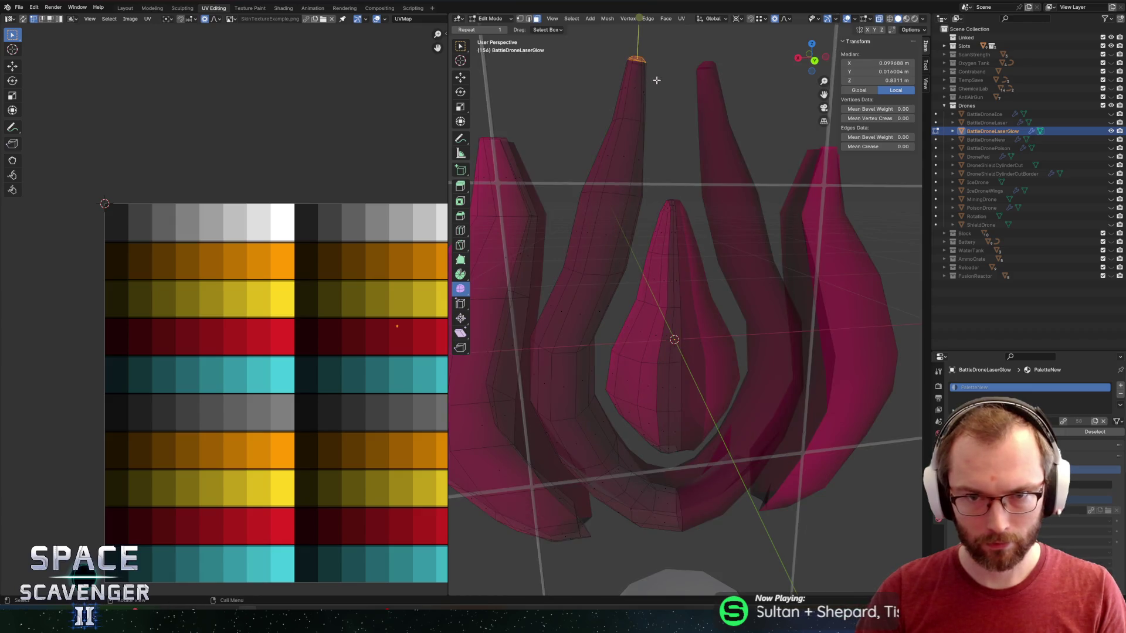
{"action": "key", "text": "g"}
{"action": "key", "text": "x"}
{"action": "left_click", "coordinate": [773, 144]}
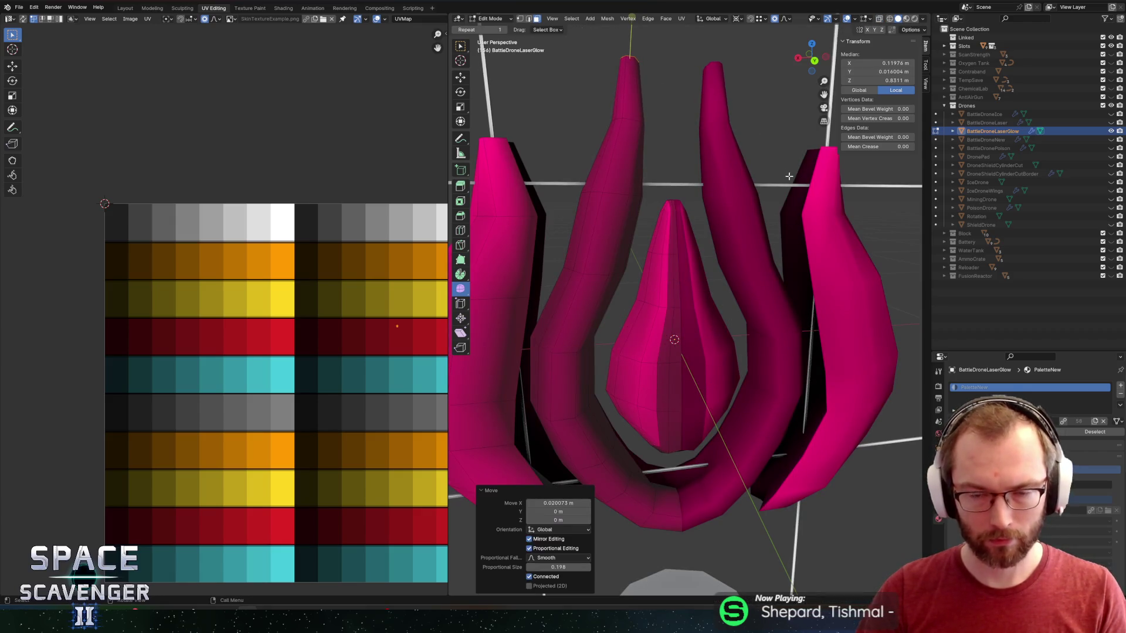
{"action": "mouse_move", "coordinate": [741, 151]}
{"action": "left_mouse_down"}
{"action": "mouse_move", "coordinate": [654, 189]}
{"action": "mouse_move", "coordinate": [732, 164]}
{"action": "left_mouse_up"}
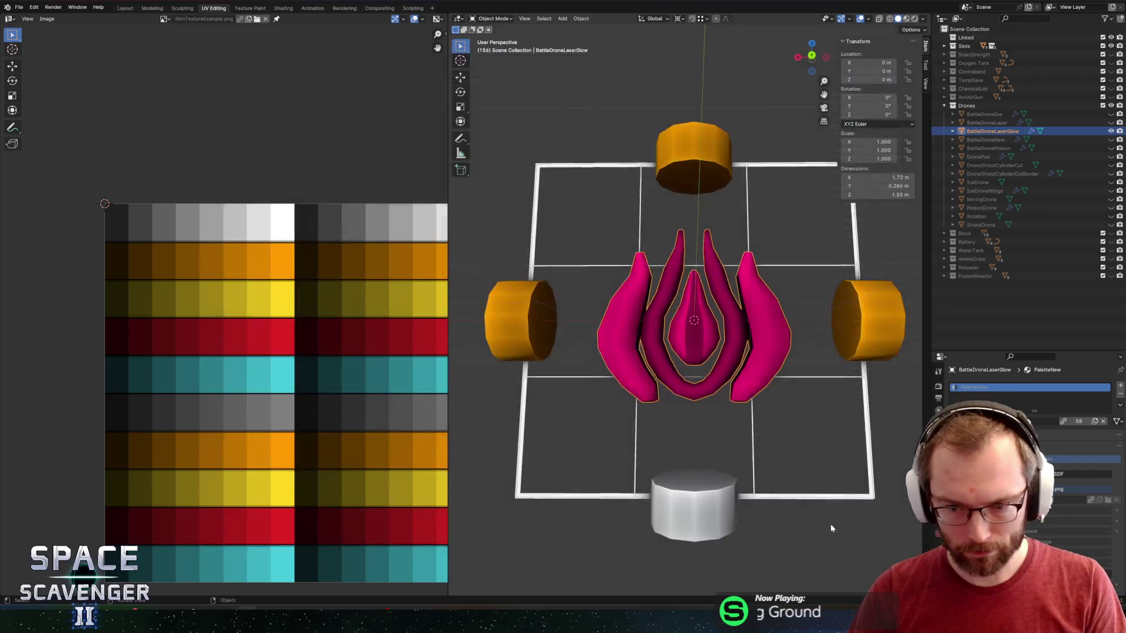
{"action": "key", "text": "alt+Tab"}
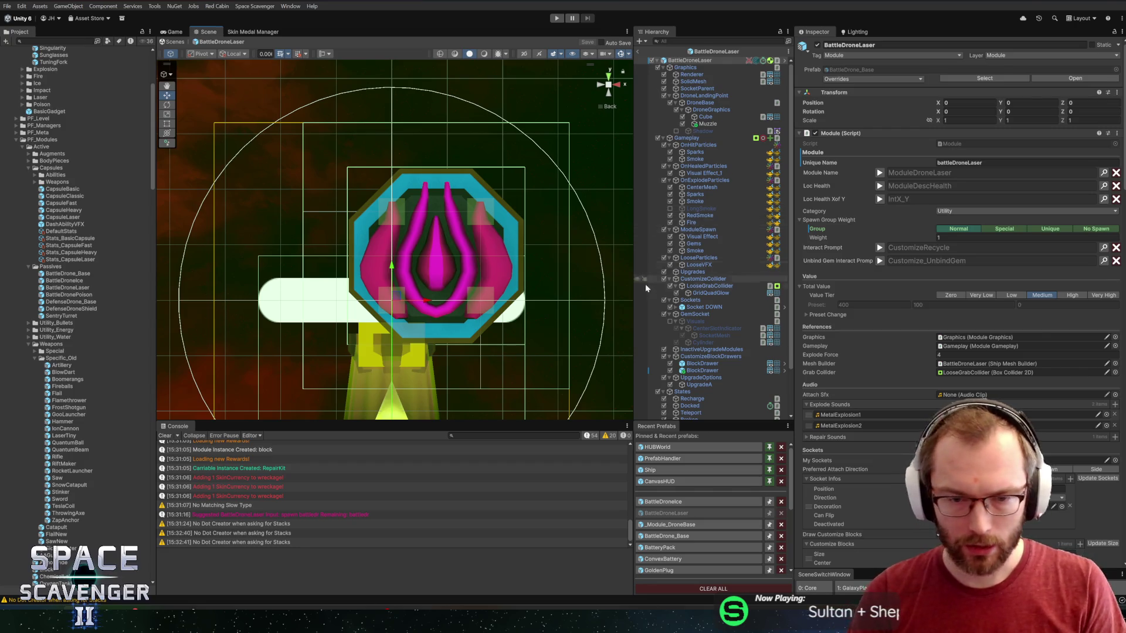
{"action": "key", "text": "alt+Tab"}
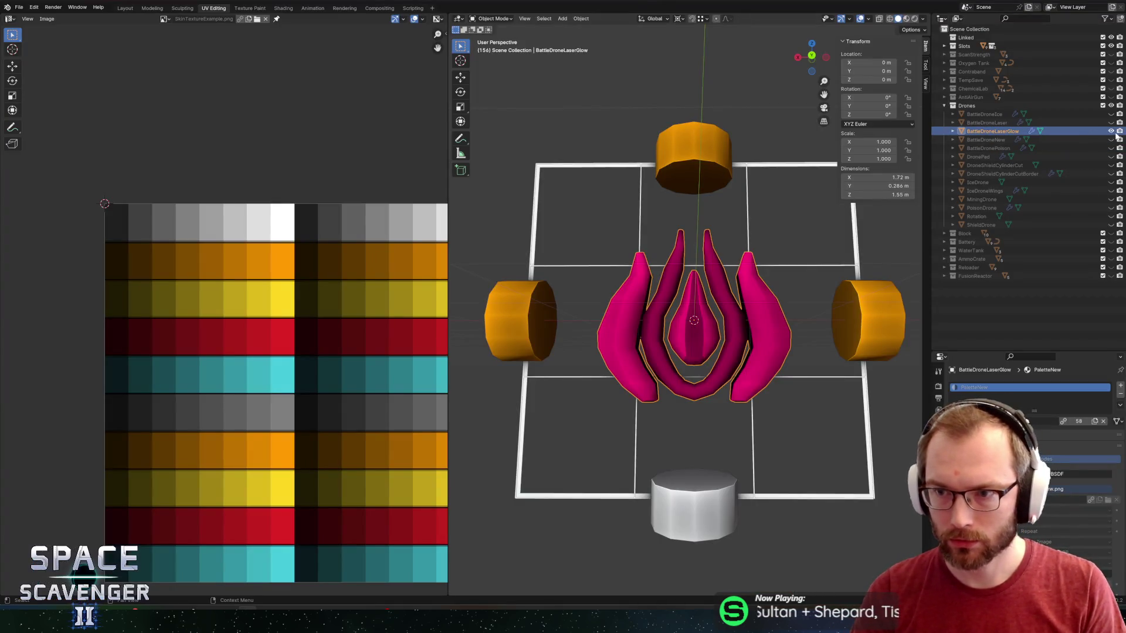
- Hide the laser glow, scale PoisonDrone to 0.7, apply the scale and export to FBX
{"action": "key", "text": "h"}
{"action": "left_click", "coordinate": [1109, 208]}
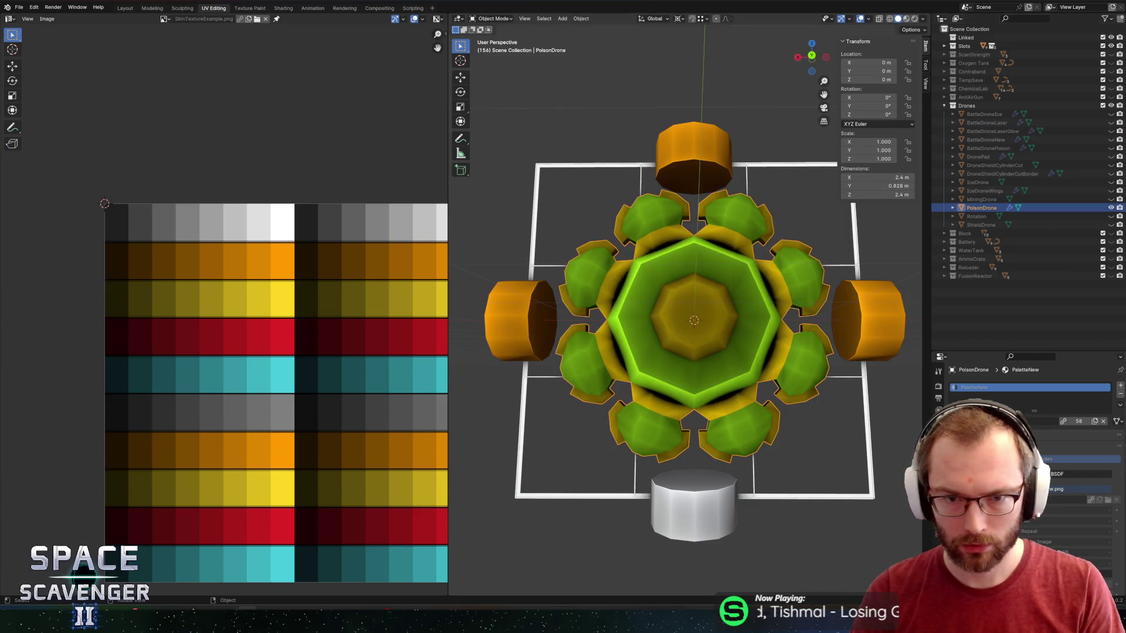
{"action": "key", "text": "s"}
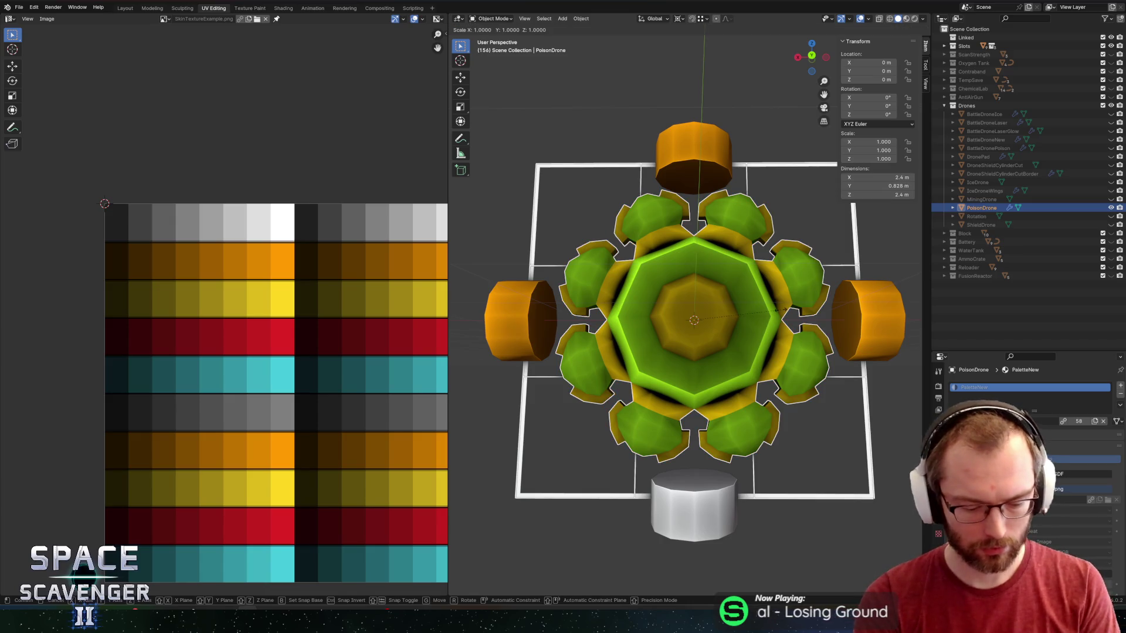
{"action": "type", "text": "0.7"}
{"action": "key", "text": "Return"}
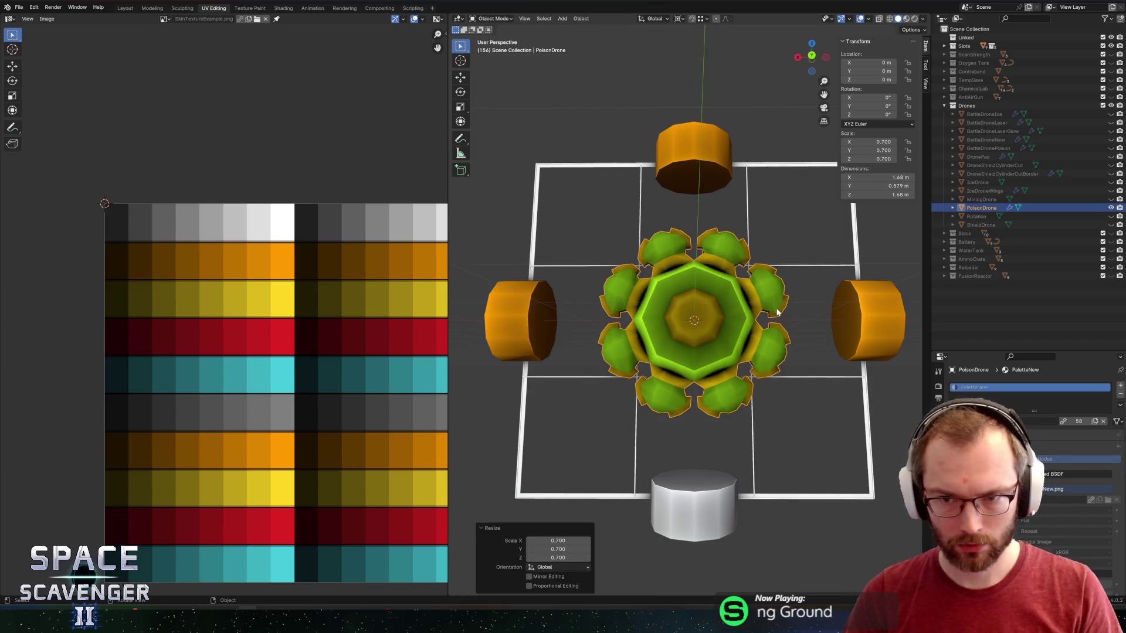
{"action": "key", "text": "ctrl+a"}
{"action": "left_click", "coordinate": [777, 312]}
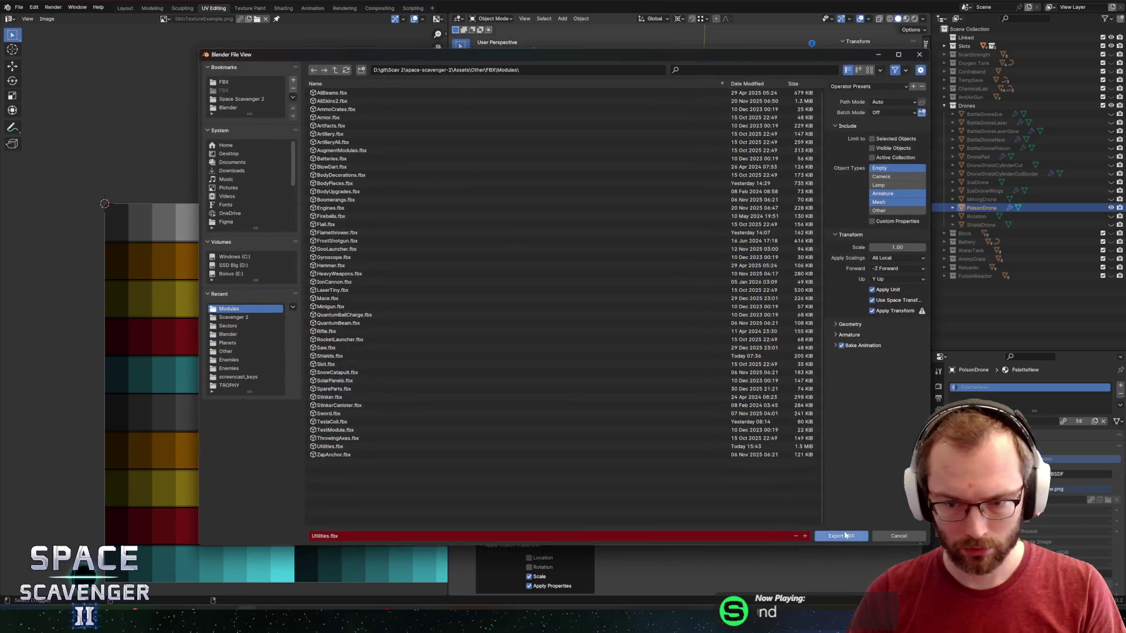
{"action": "key", "text": "Return"}
{"action": "key", "text": "alt+Tab"}
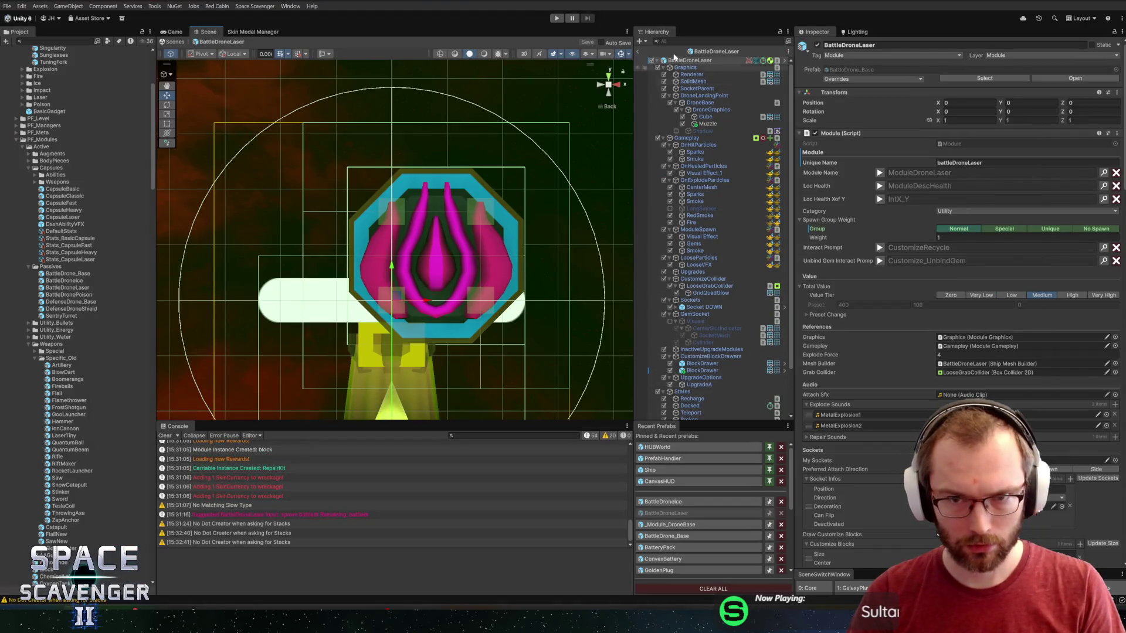
- Inspect the BattleDronePoison prefab's new mesh, return to the Core scene and enter Play mode
{"action": "left_click", "coordinate": [706, 53]}
{"action": "double_click", "coordinate": [66, 295]}
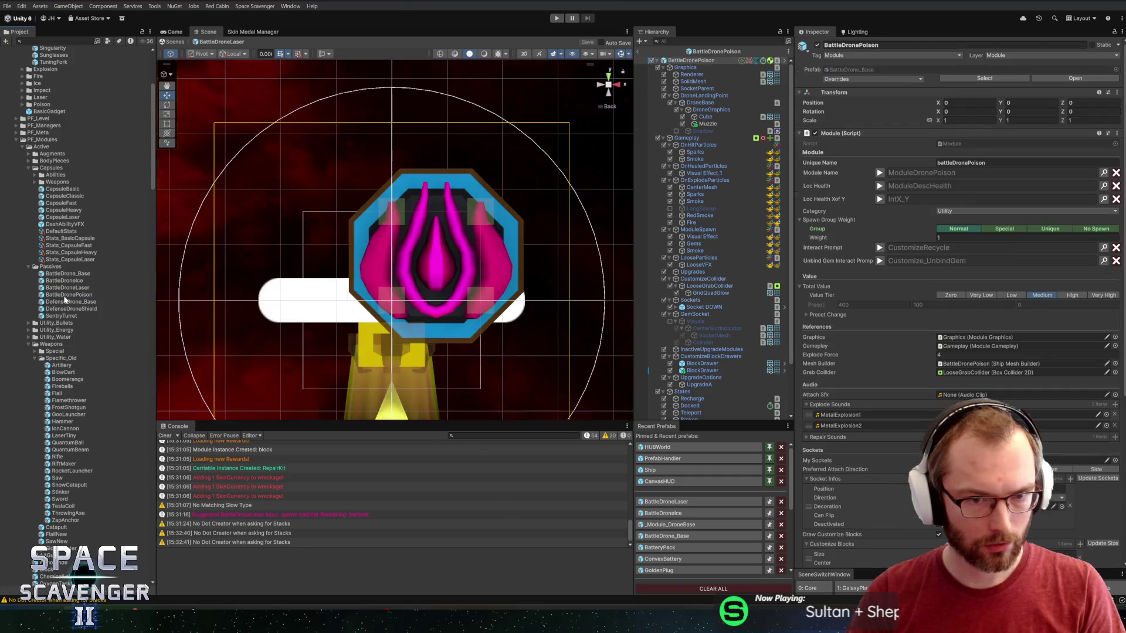
{"action": "scroll", "coordinate": [411, 259], "scroll_direction": "up", "scroll_amount": 3}
{"action": "scroll", "coordinate": [449, 247], "scroll_direction": "up", "scroll_amount": 3}
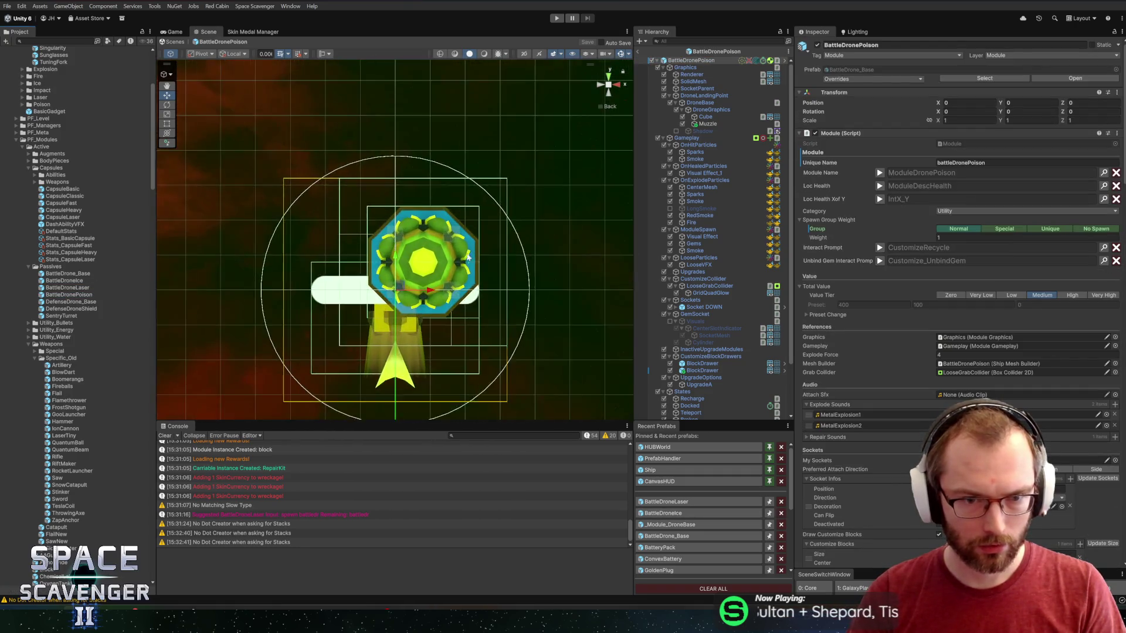
{"action": "left_click", "coordinate": [640, 52]}
{"action": "left_click", "coordinate": [554, 18]}
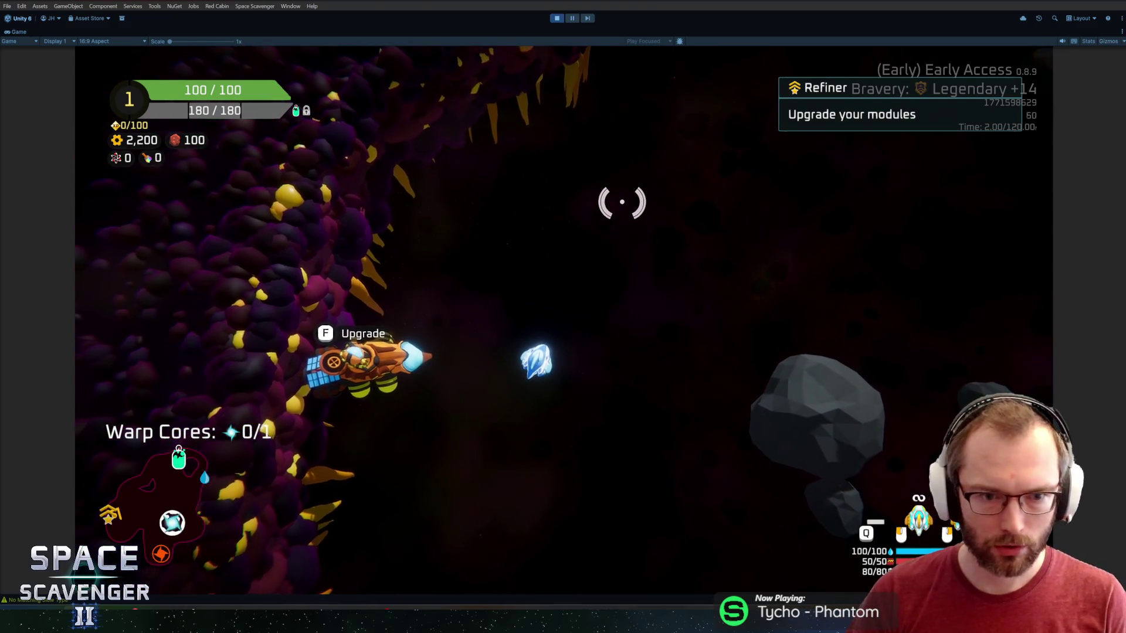
- Spawn the laser drone with the console command 'spawn BattleDroneLaser'
{"action": "key", "text": "grave"}
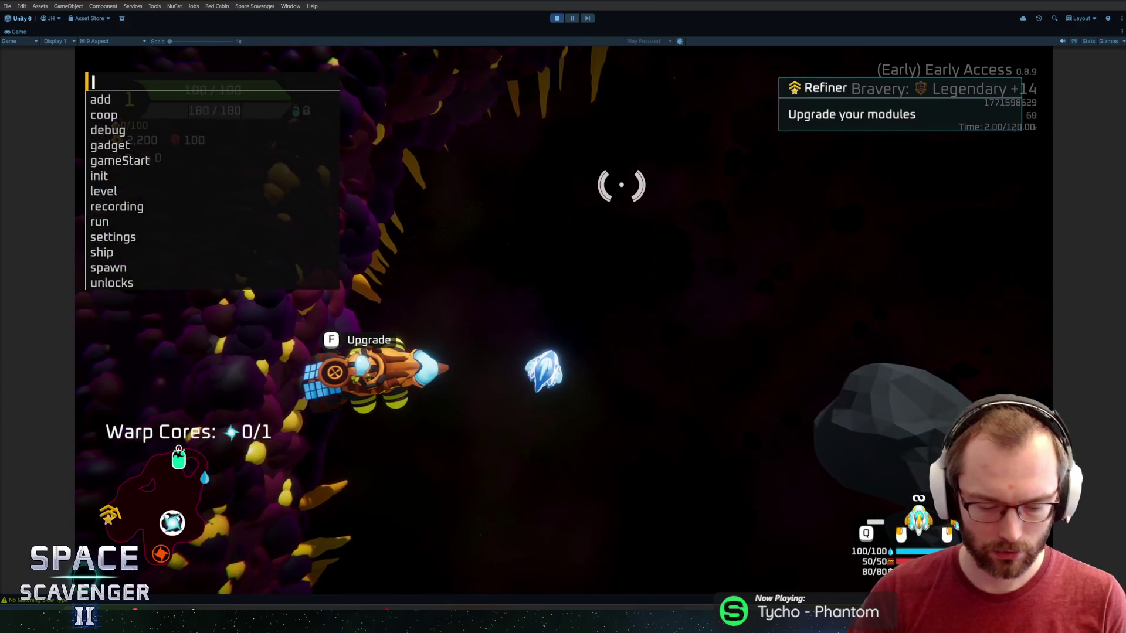
{"action": "type", "text": "spawn"}
{"action": "key", "text": "grave"}
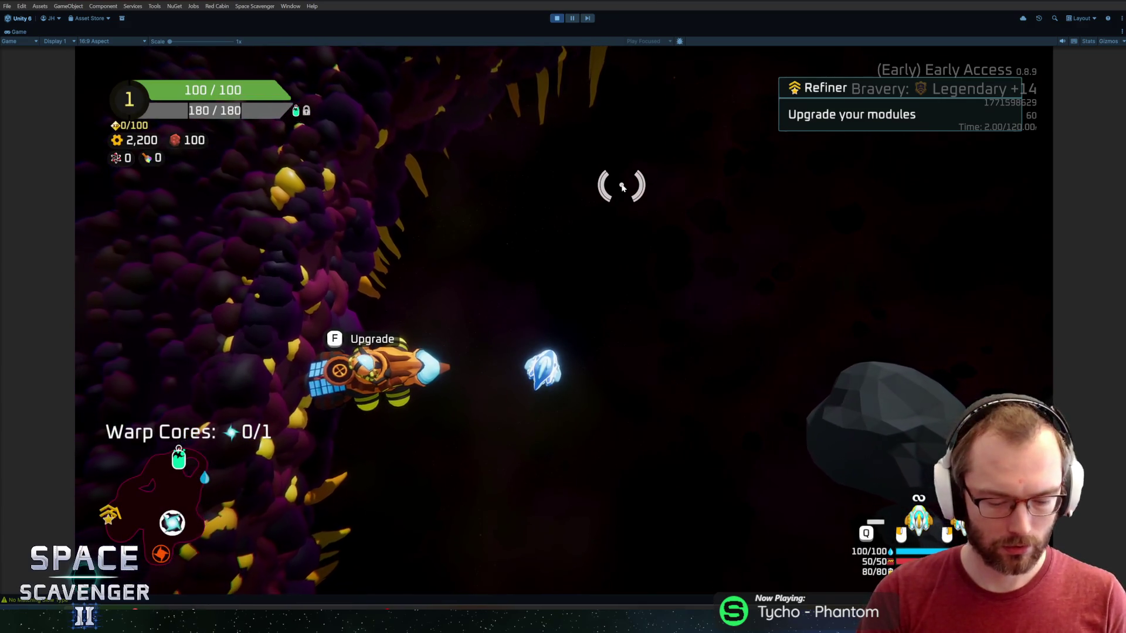
{"action": "key", "text": "grave"}
{"action": "type", "text": "spawn battle"}
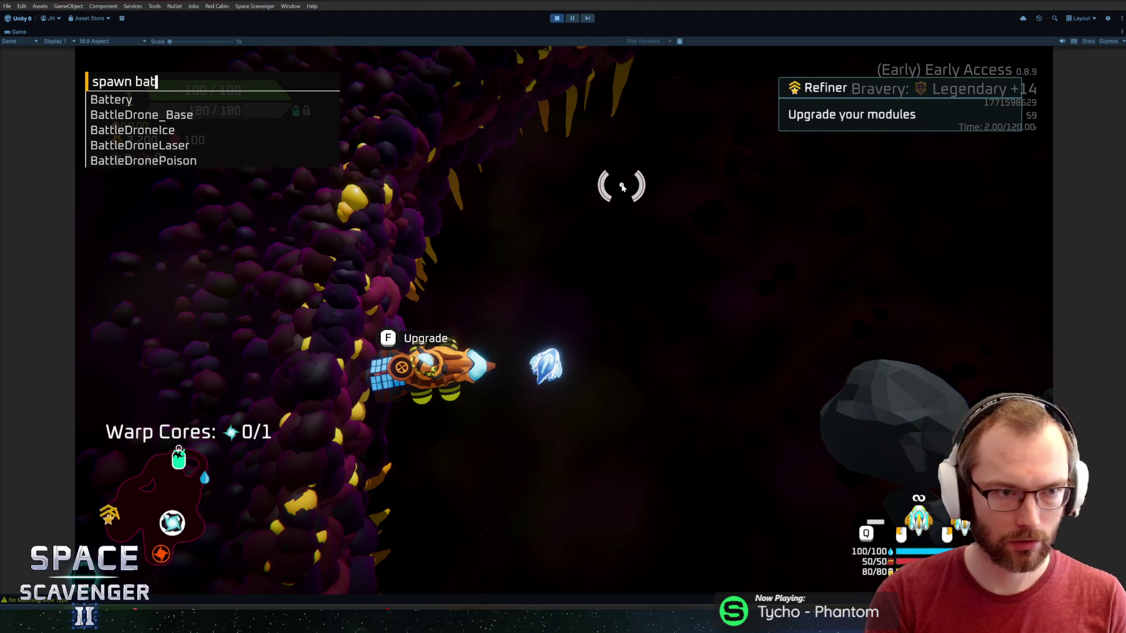
{"action": "key", "text": "Down"}
{"action": "key", "text": "Down"}
{"action": "key", "text": "Return"}
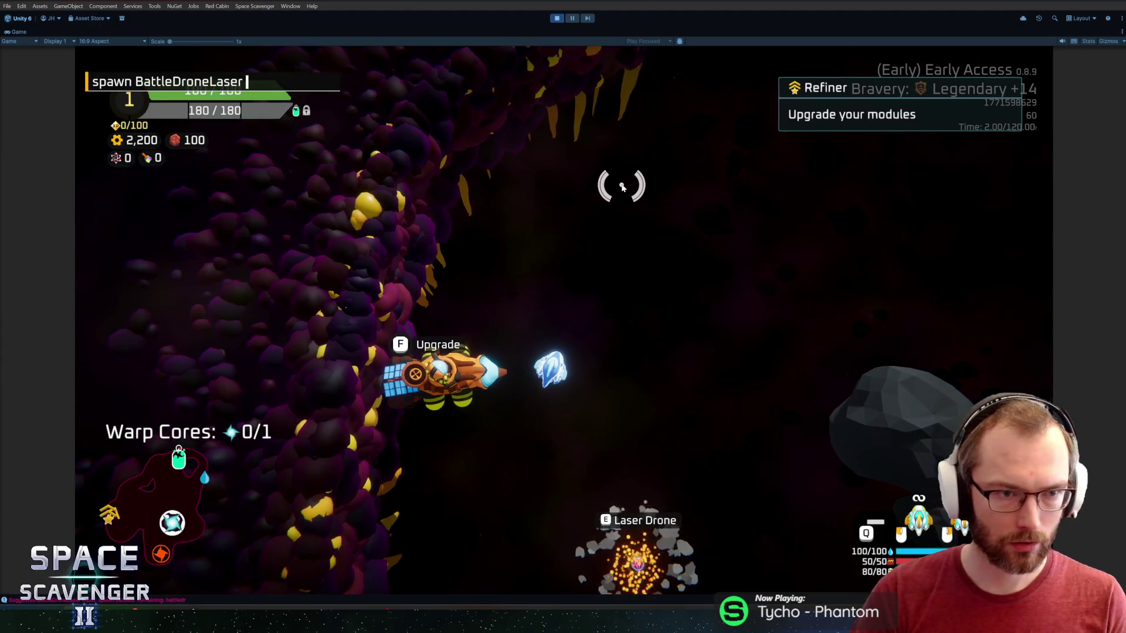
- Spawn BattleDronePoison and BattleDroneIce by editing the console command
{"action": "key", "text": "BackSpace"}
{"action": "key", "text": "BackSpace"}
{"action": "key", "text": "BackSpace"}
{"action": "key", "text": "BackSpace"}
{"action": "key", "text": "BackSpace"}
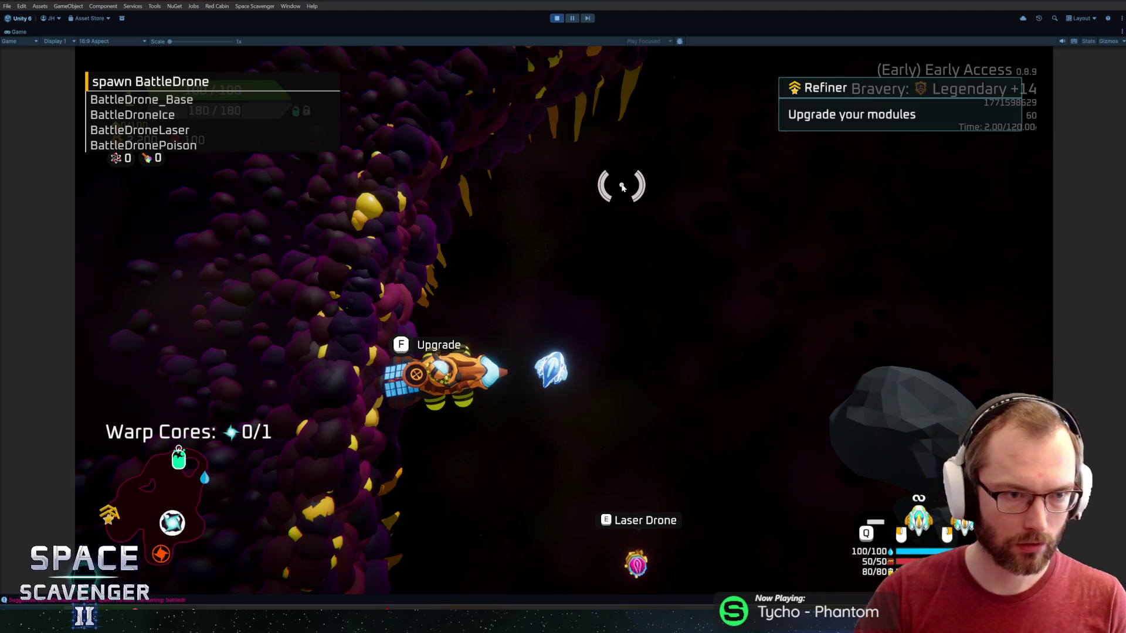
{"action": "type", "text": "P"}
{"action": "key", "text": "Tab"}
{"action": "key", "text": "Return"}
{"action": "key", "text": "Up"}
{"action": "key", "text": "BackSpace"}
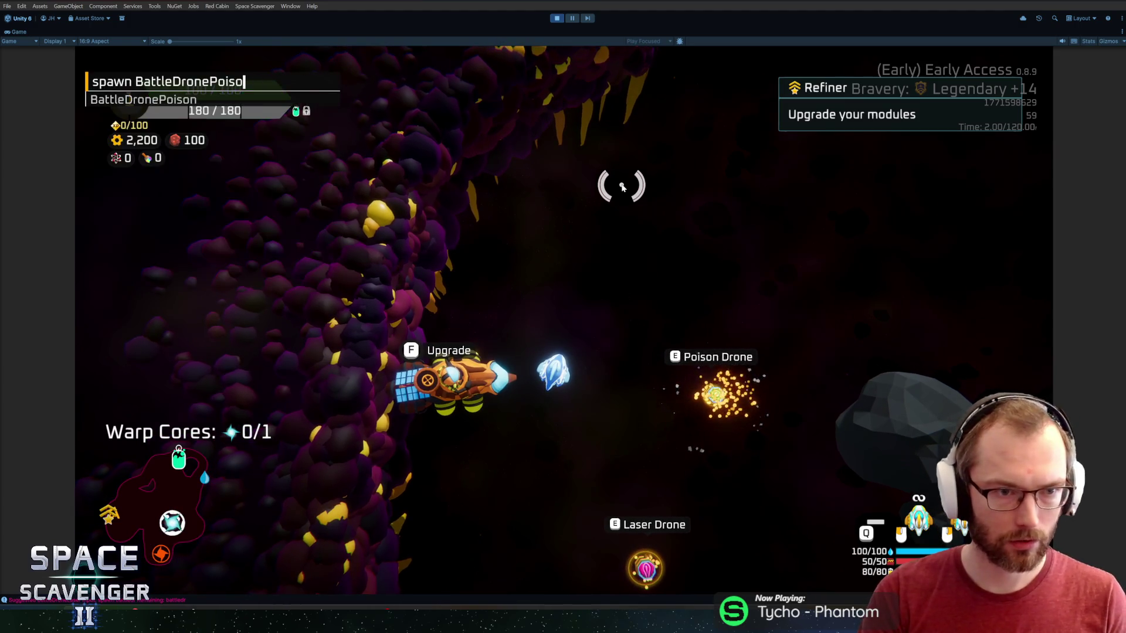
{"action": "key", "text": "BackSpace"}
{"action": "key", "text": "BackSpace"}
{"action": "key", "text": "BackSpace"}
{"action": "type", "text": "Ice"}
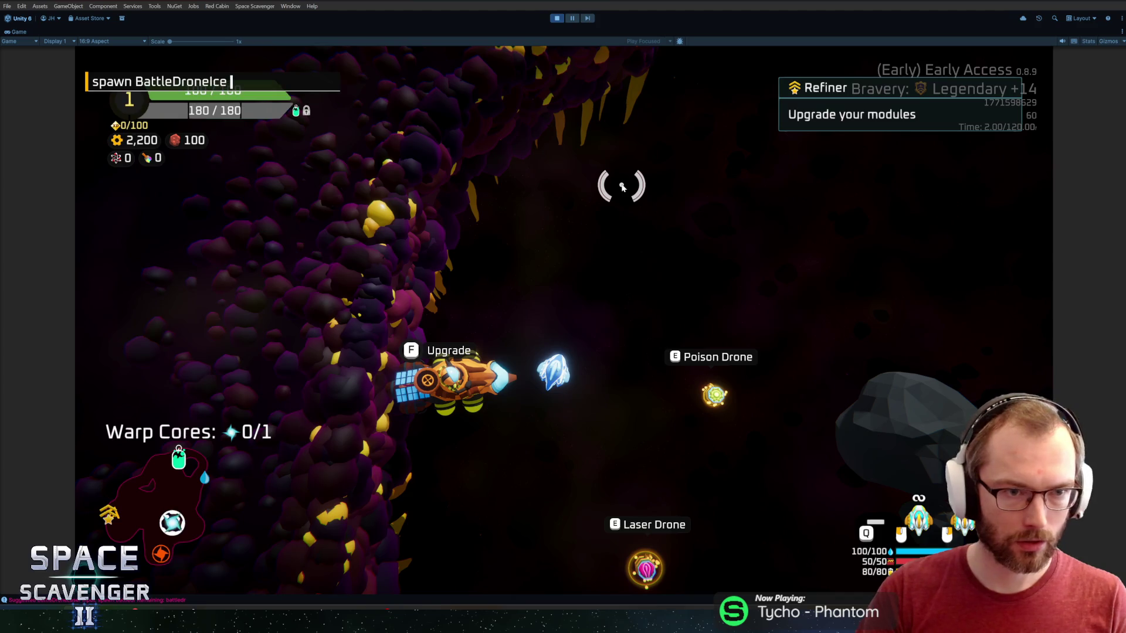
{"action": "key", "text": "Return"}
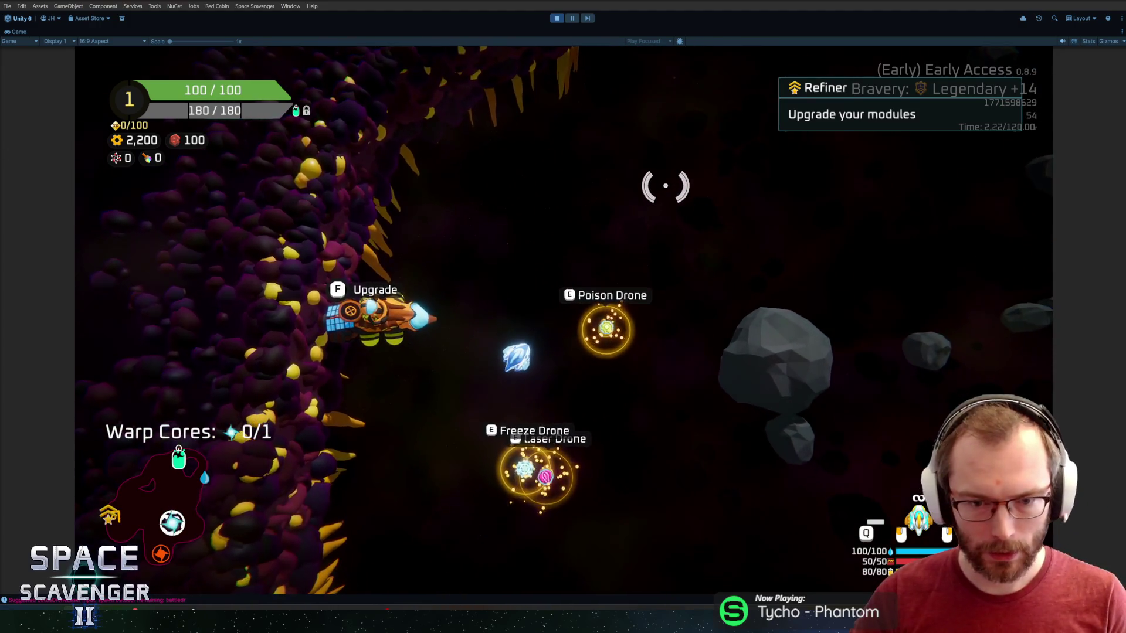
- Attach the poison, laser and freeze drones to the ship's left, right and top
{"action": "key", "text": "f"}
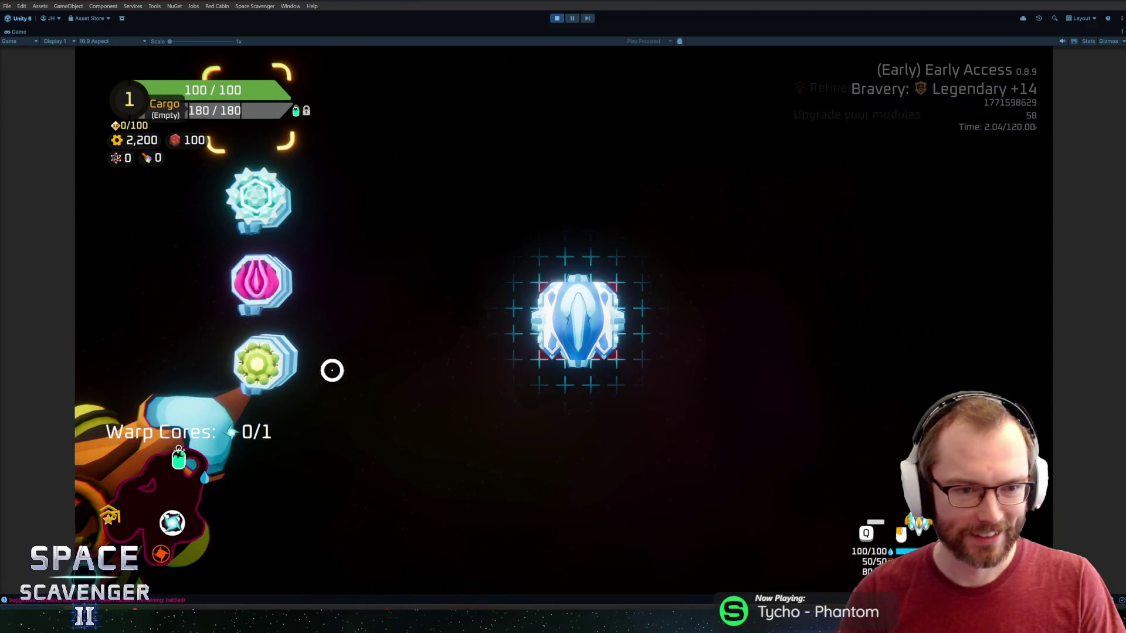
{"action": "left_click", "coordinate": [261, 361]}
{"action": "left_click", "coordinate": [434, 352]}
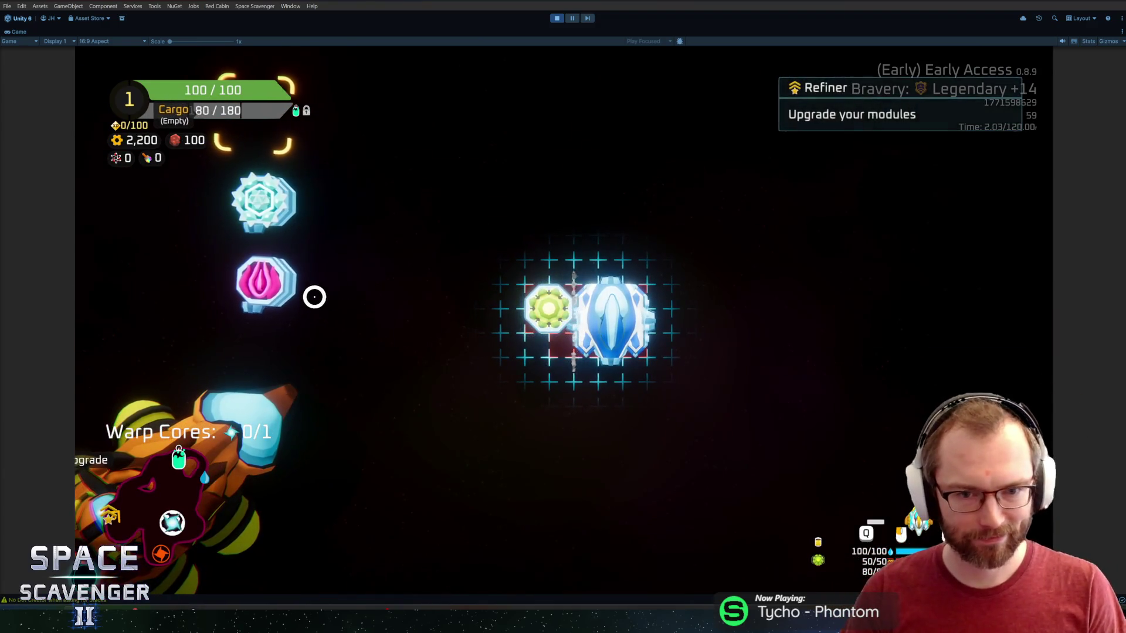
{"action": "left_click", "coordinate": [264, 286]}
{"action": "left_click", "coordinate": [614, 319]}
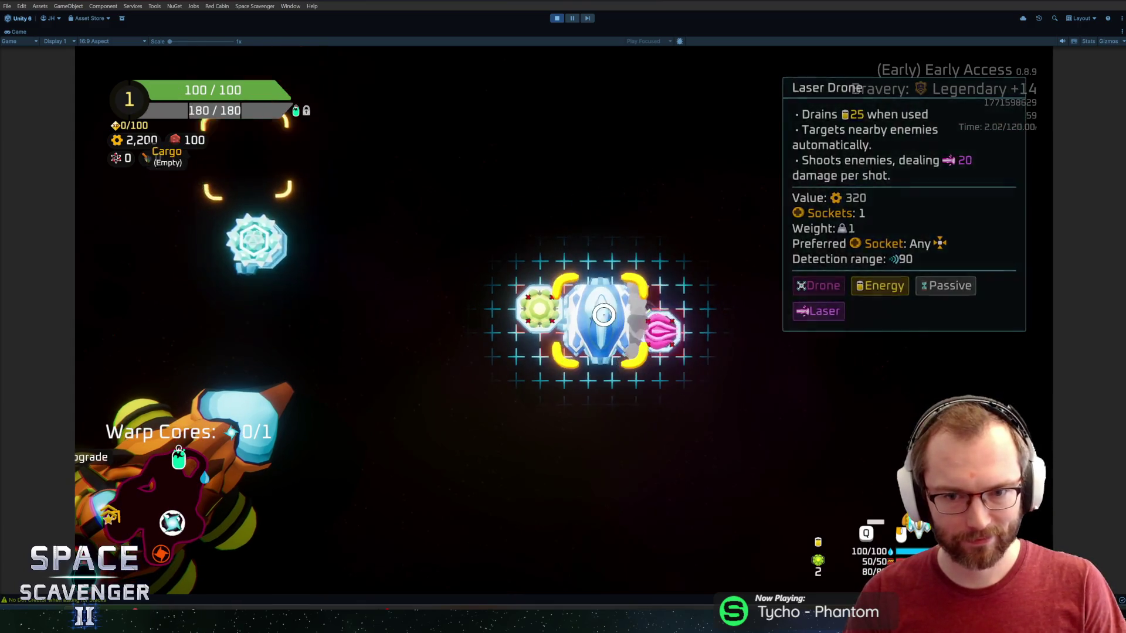
{"action": "left_click", "coordinate": [257, 284]}
{"action": "left_click", "coordinate": [585, 285]}
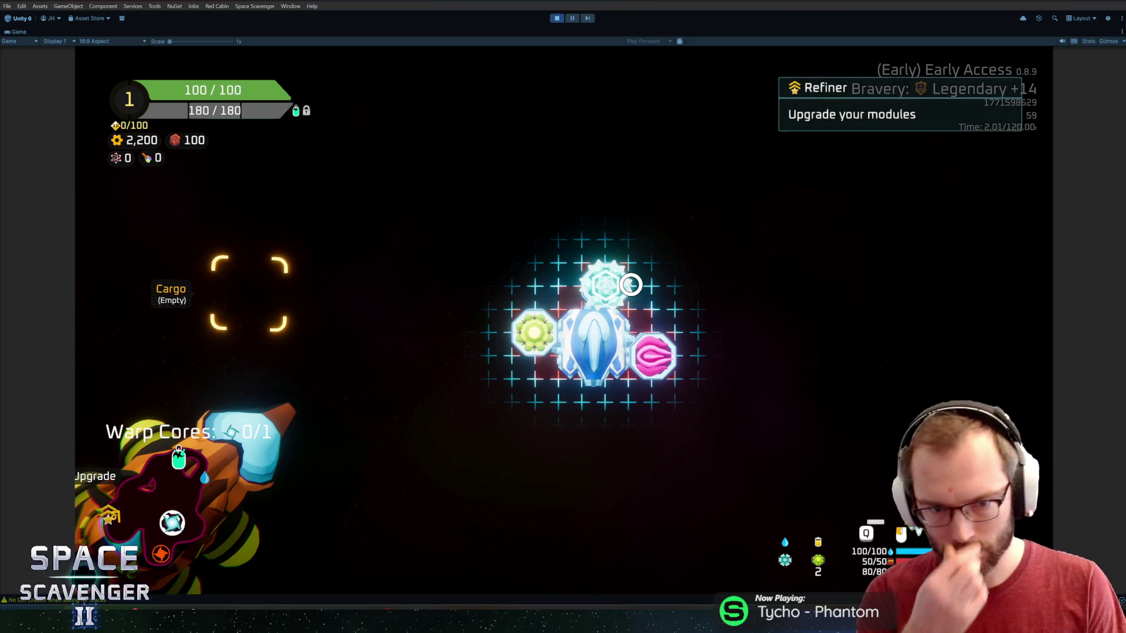
{"action": "key", "text": "alt+Tab"}
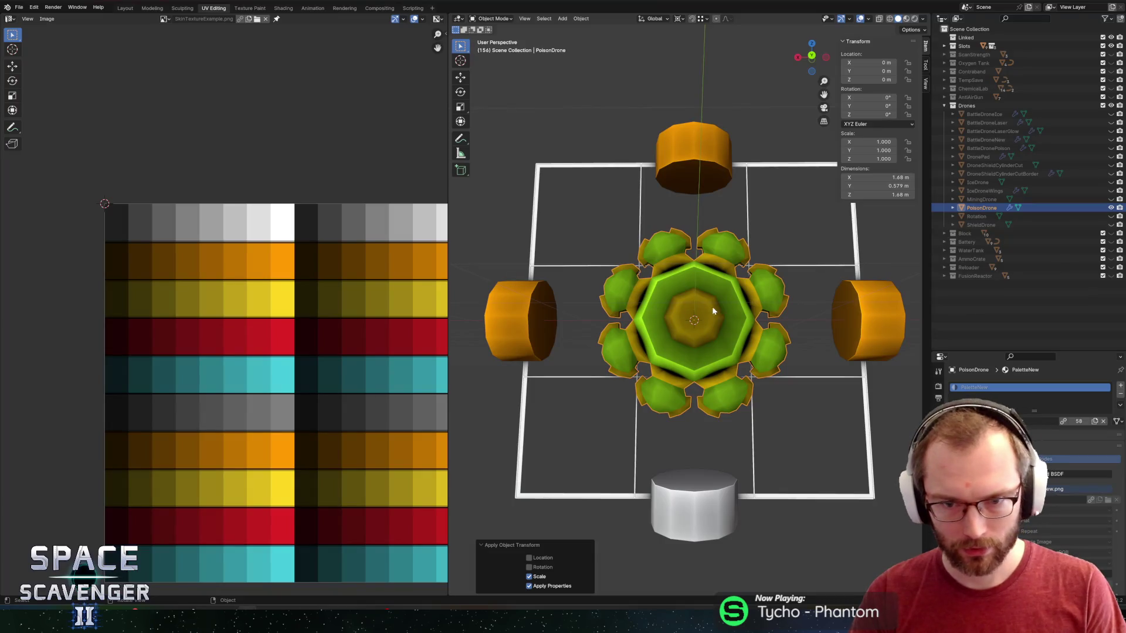
- Scale the PoisonDrone up to about 1.15 and apply the scale
{"action": "key", "text": "s"}
{"action": "left_click", "coordinate": [819, 312]}
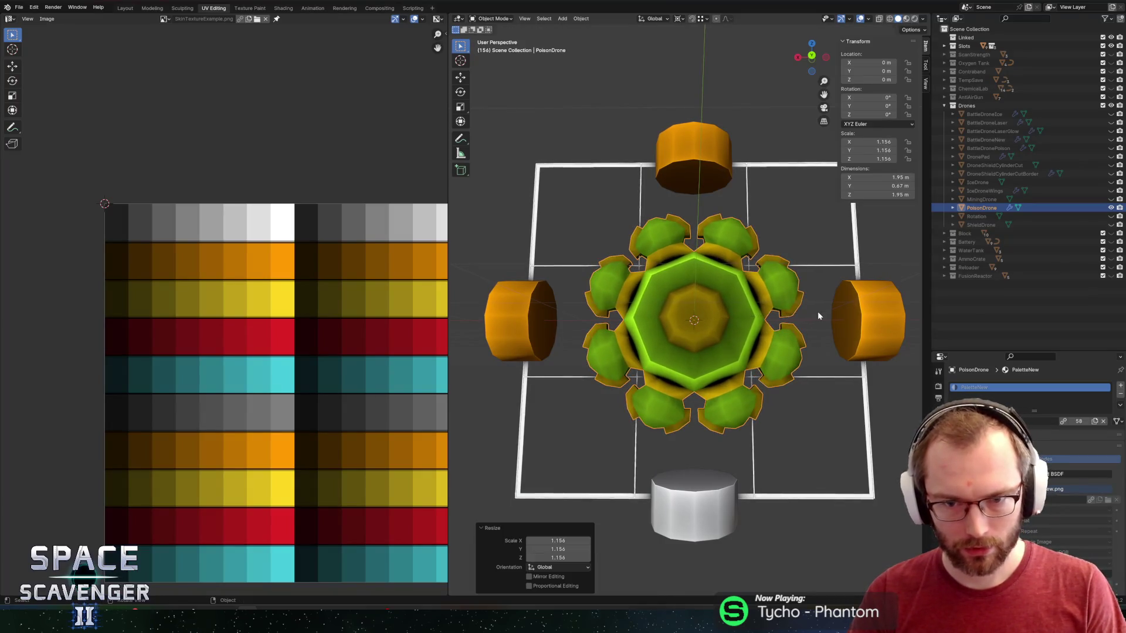
{"action": "key", "text": "ctrl+a"}
{"action": "left_click", "coordinate": [814, 317]}
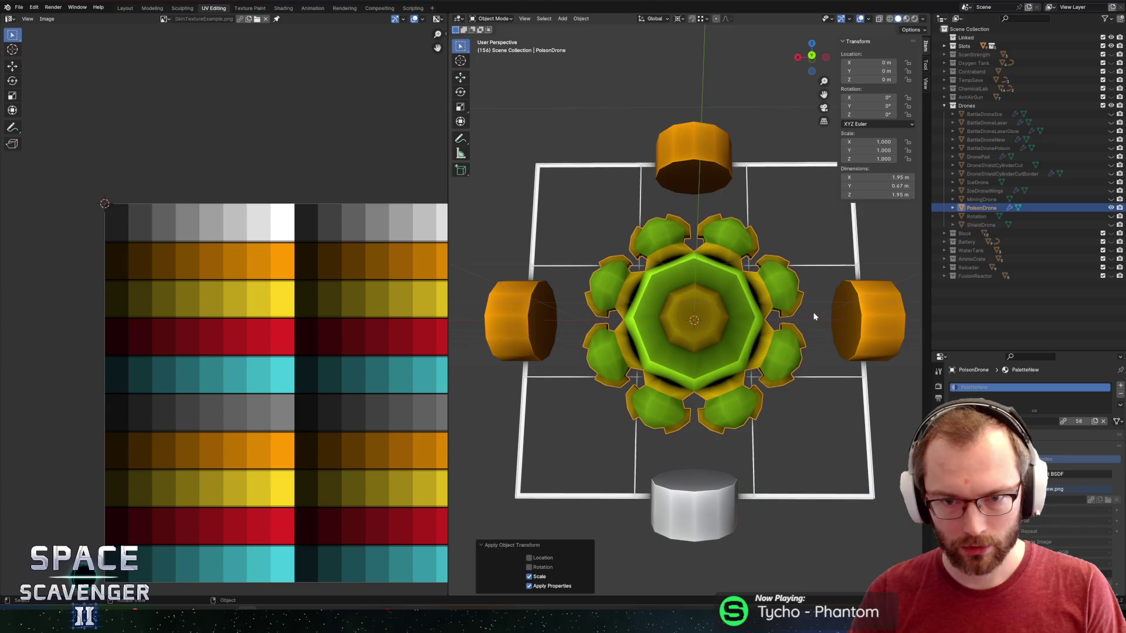
- Show and select the BattleDroneLaserGlow mesh and enlarge it to 1.237
{"action": "left_click", "coordinate": [1110, 122]}
{"action": "left_click", "coordinate": [1111, 123]}
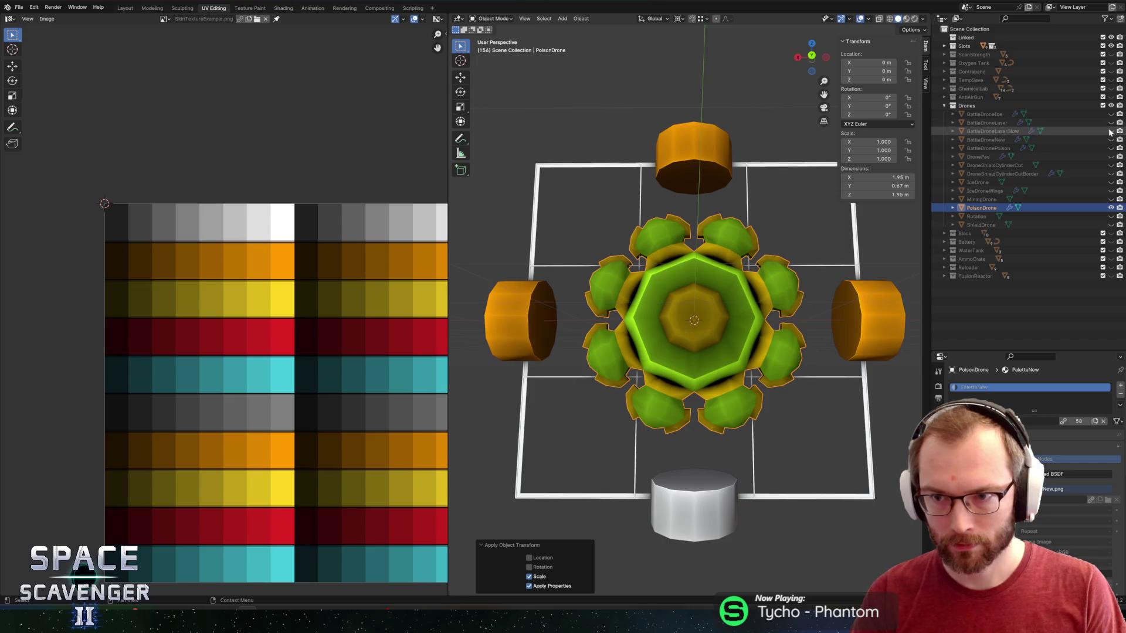
{"action": "left_click", "coordinate": [1111, 131]}
{"action": "left_click", "coordinate": [997, 131]}
{"action": "key", "text": "s"}
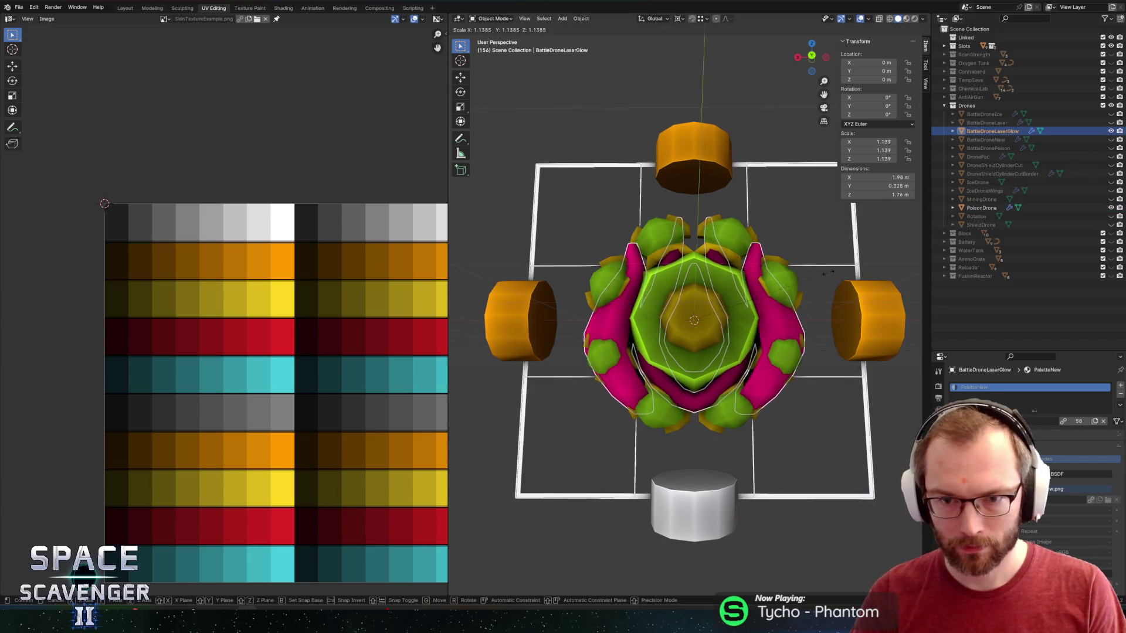
{"action": "left_click", "coordinate": [839, 271]}
- Apply the glow mesh's scale so it reads 1.000 and export it to FBX
{"action": "key", "text": "ctrl+a"}
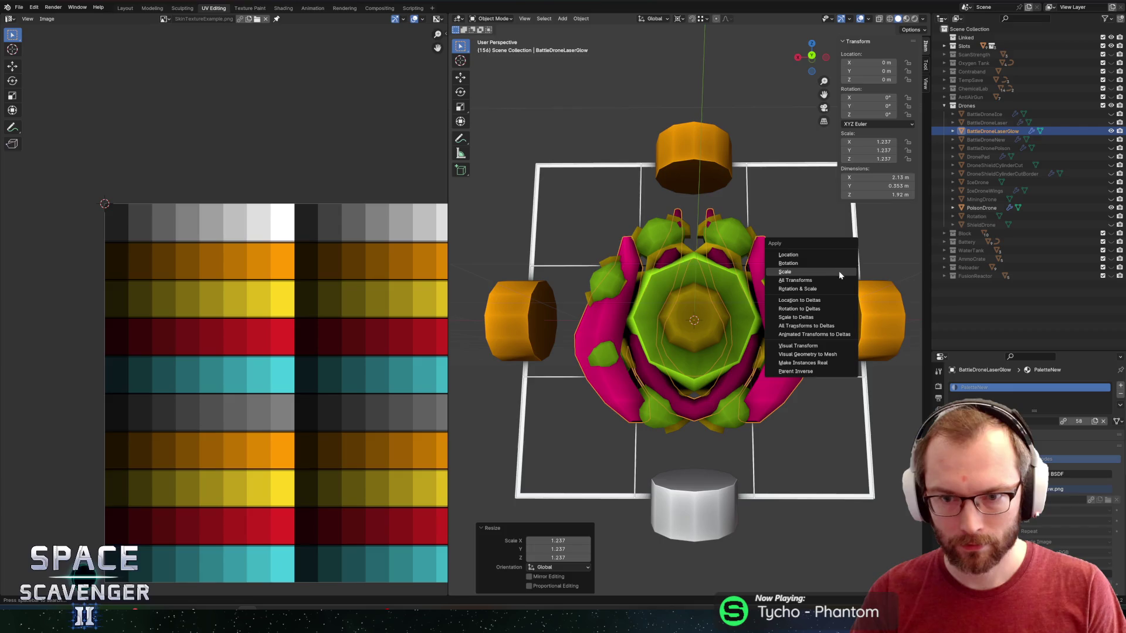
{"action": "right_click", "coordinate": [838, 271]}
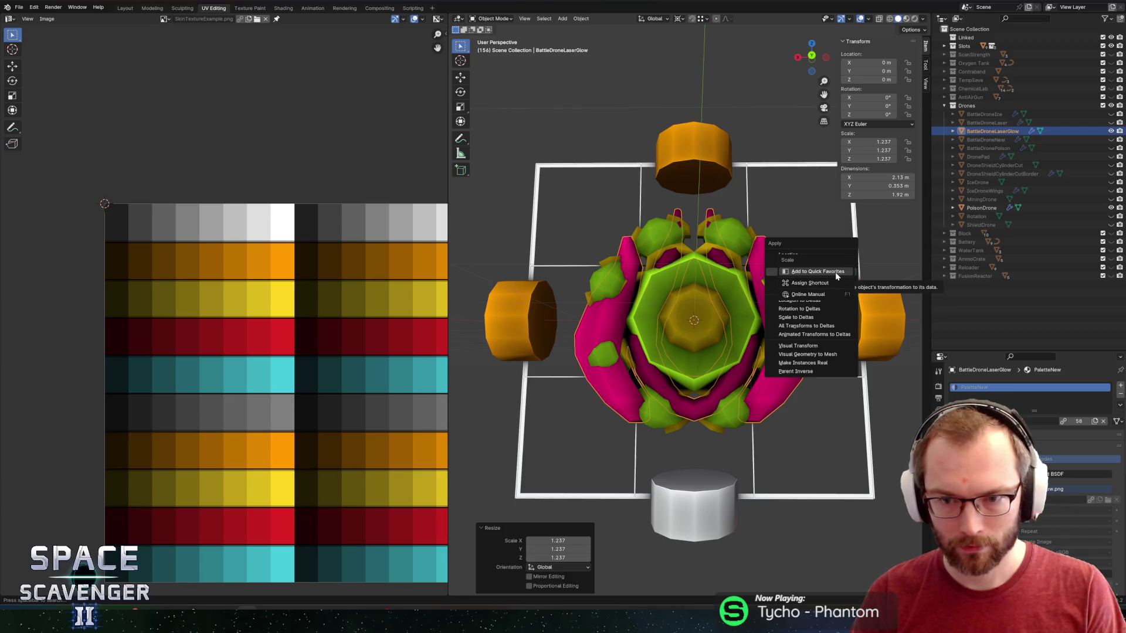
{"action": "key", "text": "Escape"}
{"action": "key", "text": "ctrl+a"}
{"action": "left_click", "coordinate": [781, 250]}
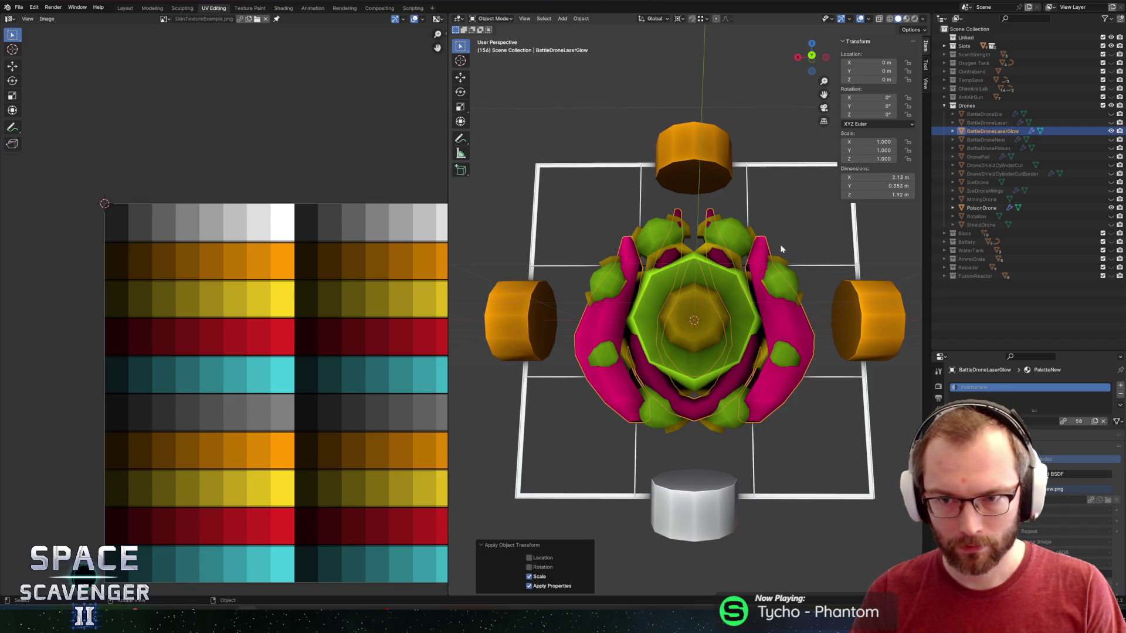
{"action": "key", "text": "ctrl+shift+e"}
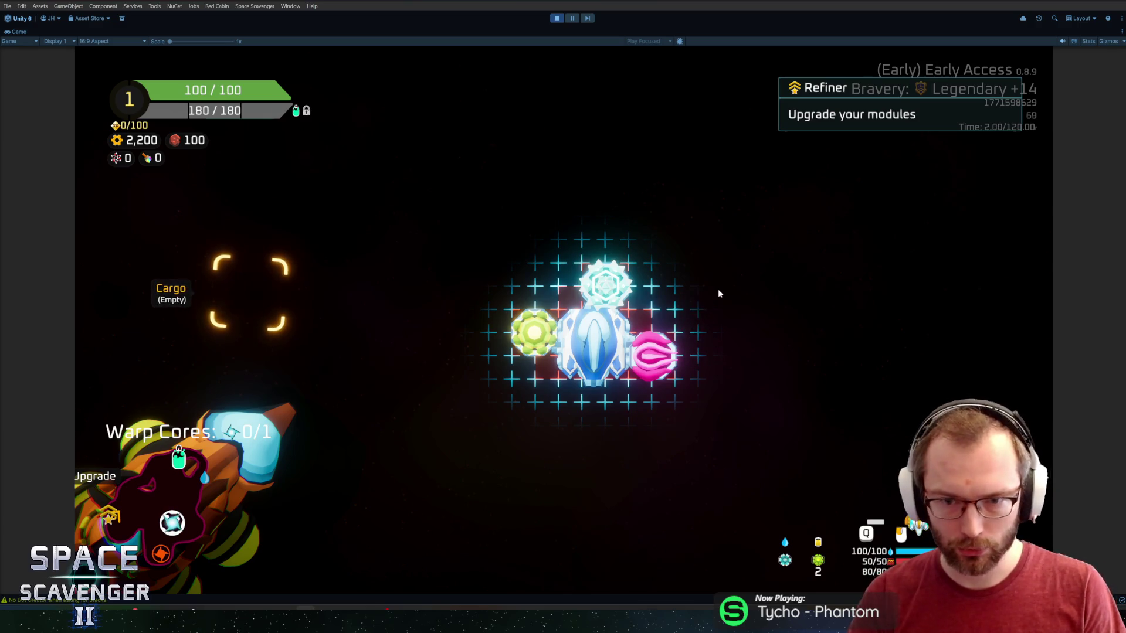
{"action": "key", "text": "alt+Tab"}
{"action": "key", "text": "alt+Tab"}
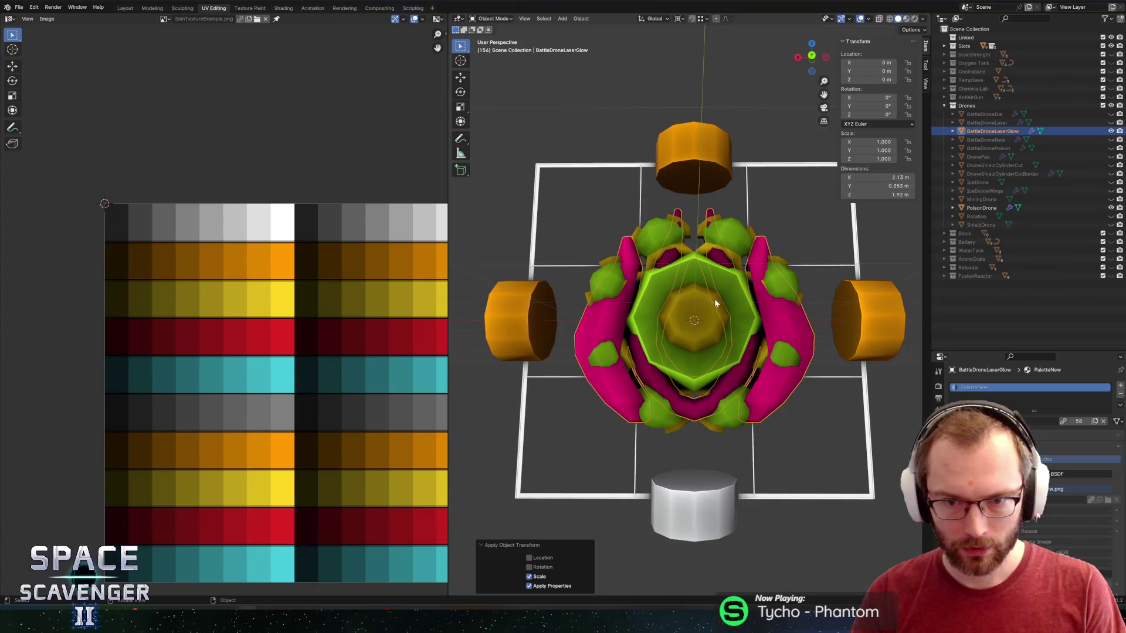
- Hide the PoisonDrone parts and enter Edit Mode on the laser glow mesh, selecting the linked left piece
{"action": "left_click", "coordinate": [1112, 208]}
{"action": "key", "text": "Tab"}
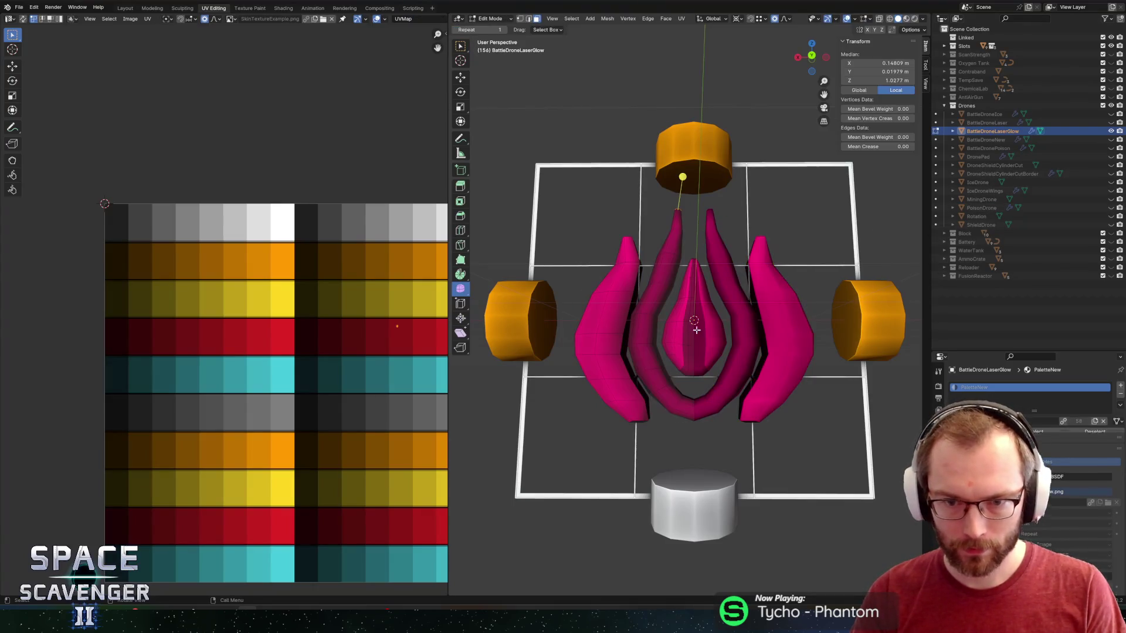
{"action": "left_click", "coordinate": [692, 334]}
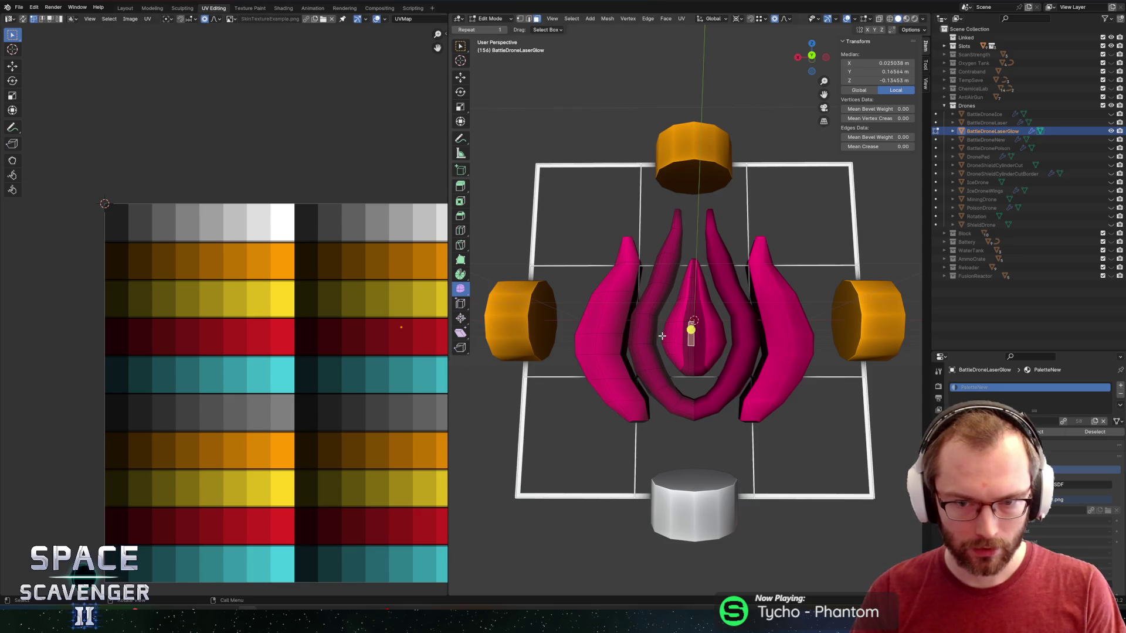
{"action": "key", "text": "l"}
{"action": "scroll", "coordinate": [341, 326], "scroll_direction": "right", "scroll_amount": 3}
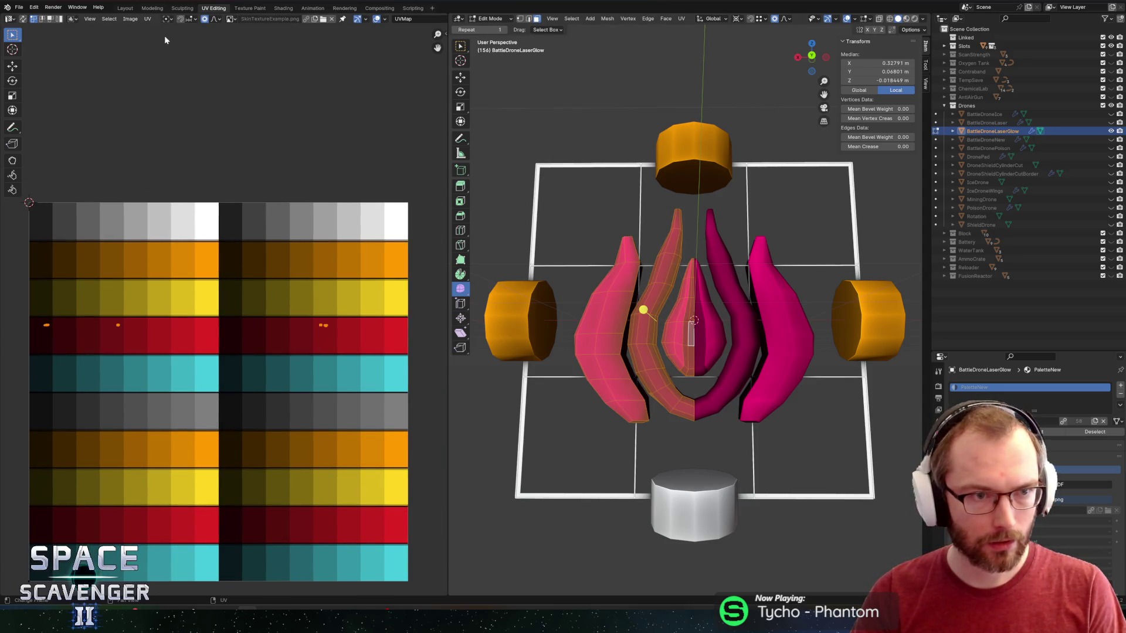
- After a look at the running game, select one linked half of the centre teardrop piece
{"action": "key", "text": "alt+Tab"}
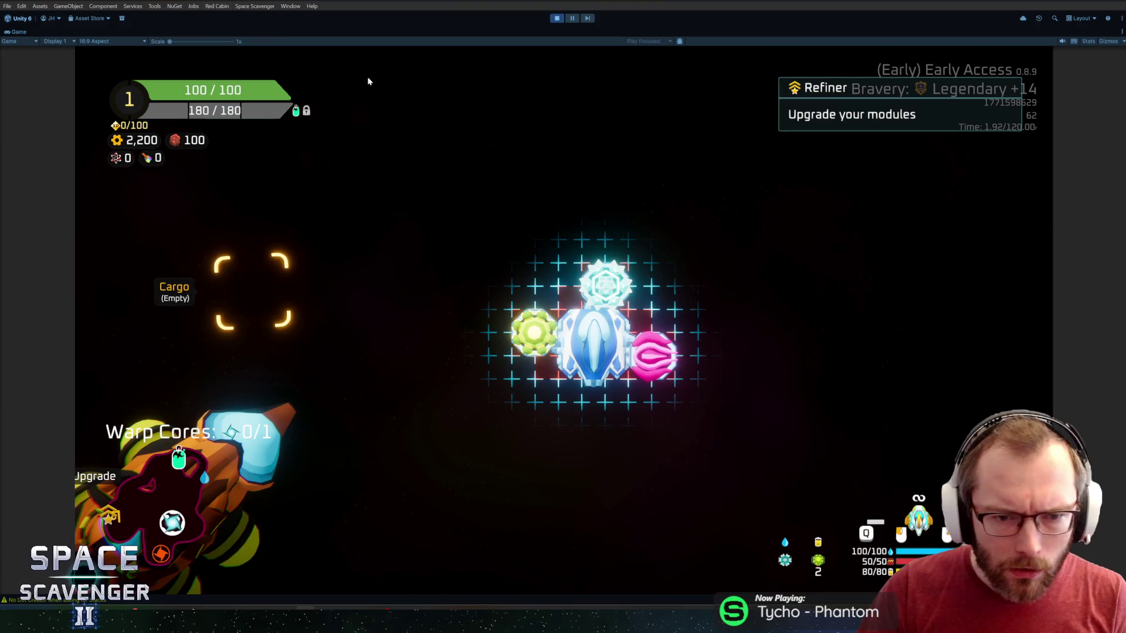
{"action": "key", "text": "alt+Tab"}
{"action": "scroll", "coordinate": [691, 353], "scroll_direction": "up", "scroll_amount": 2}
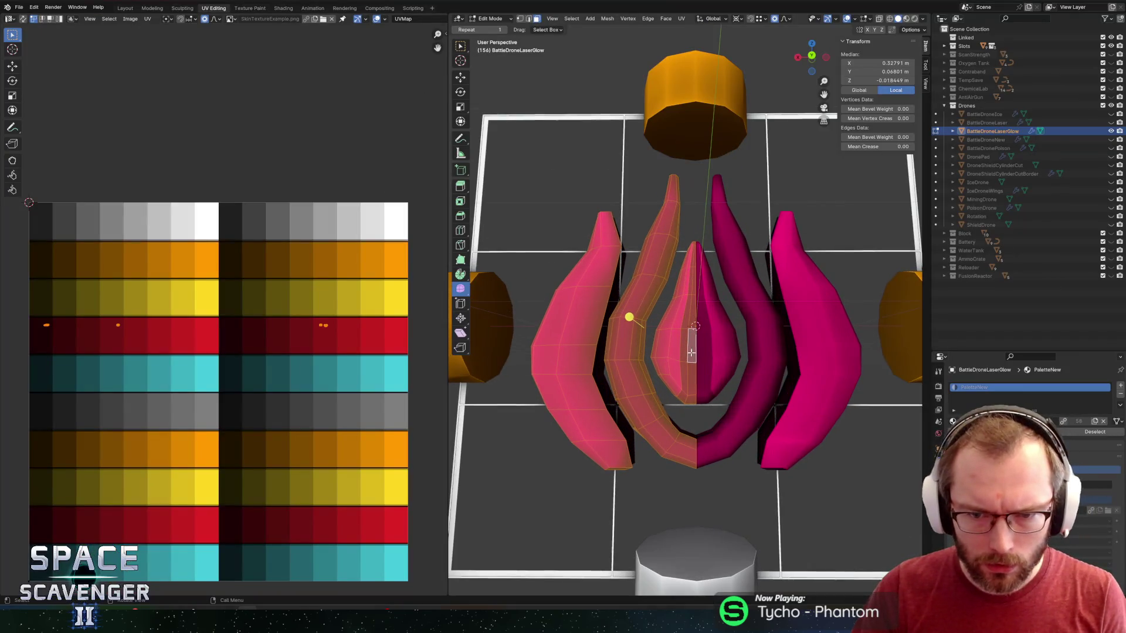
{"action": "left_click", "coordinate": [685, 332], "text": "alt"}
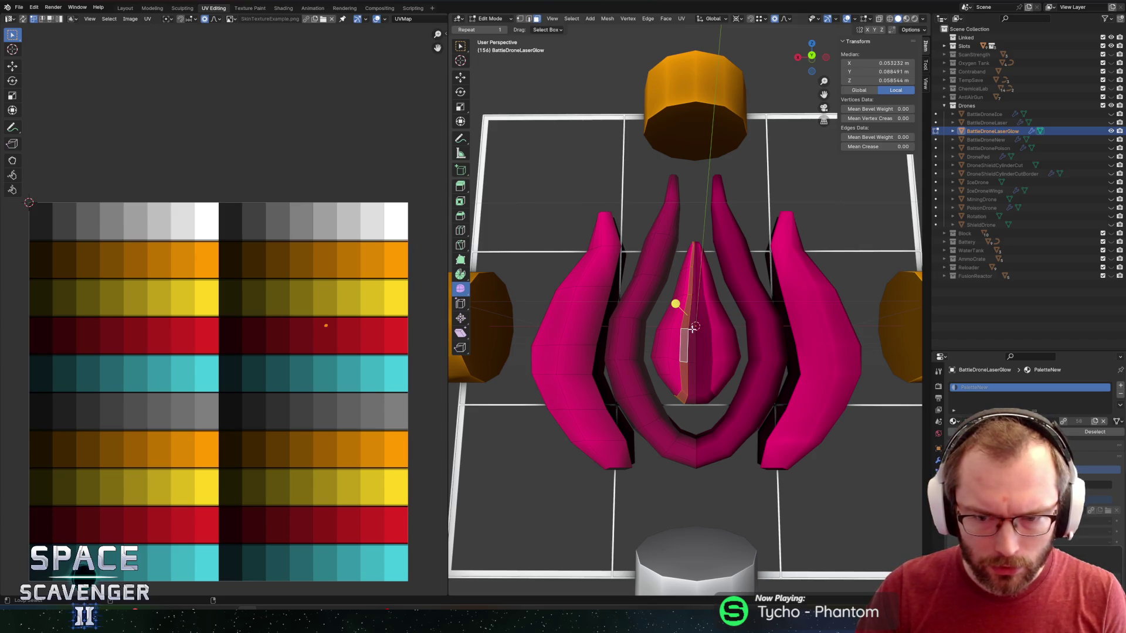
{"action": "left_click", "coordinate": [676, 358]}
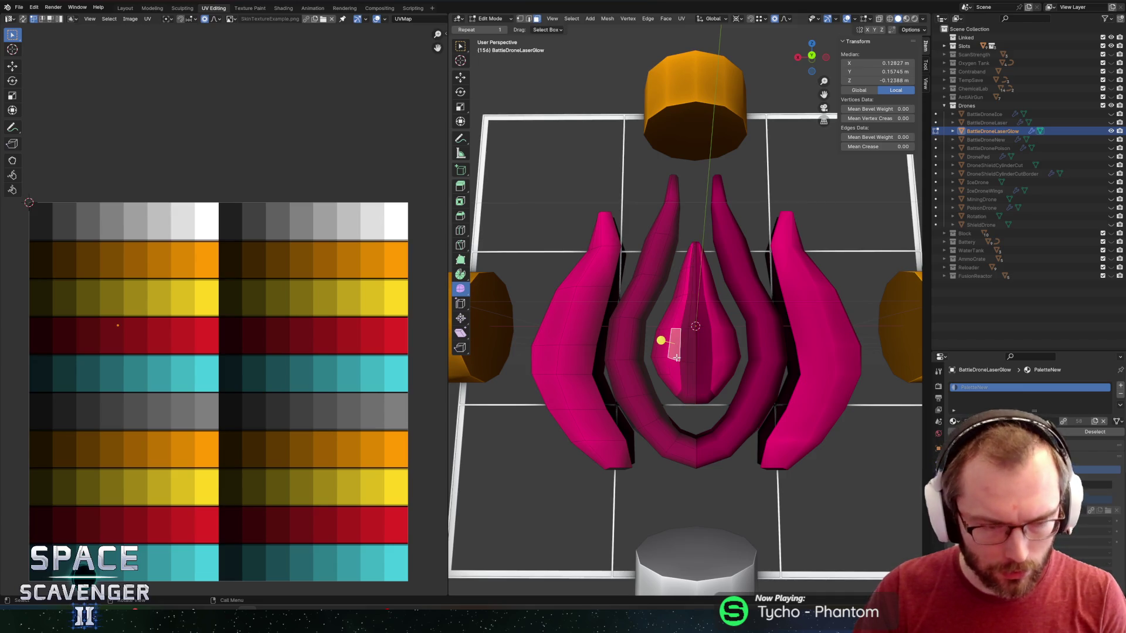
{"action": "key", "text": "l"}
{"action": "left_click", "coordinate": [325, 325]}
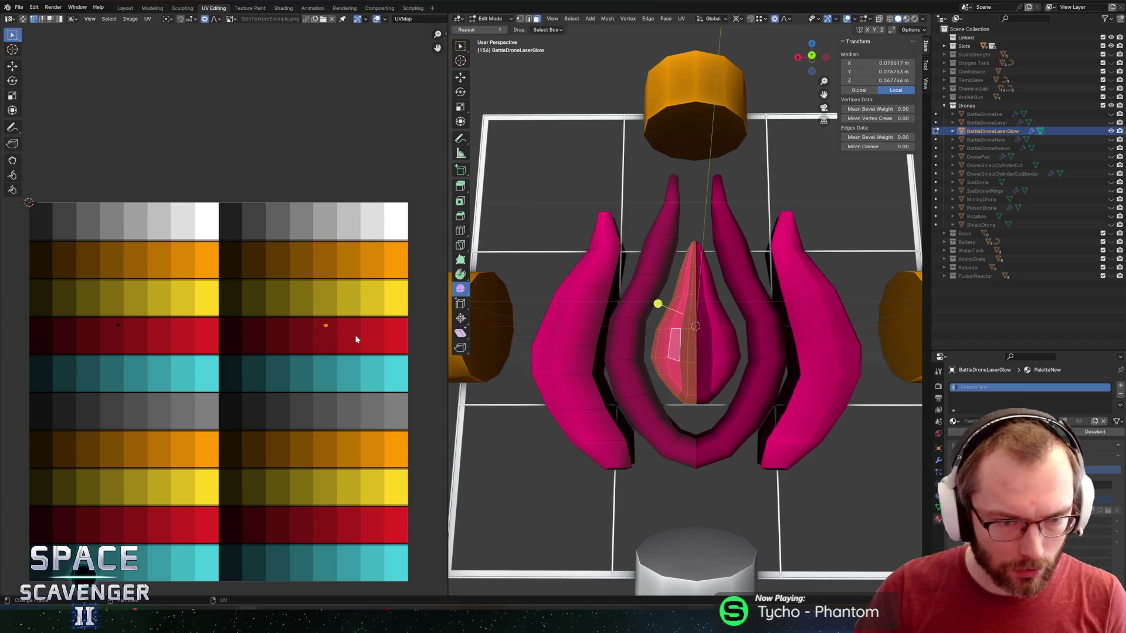
- Show PaletteNew.png under the UVs and slide the centre-half UVs along X into the pink row
{"action": "left_click", "coordinate": [231, 19]}
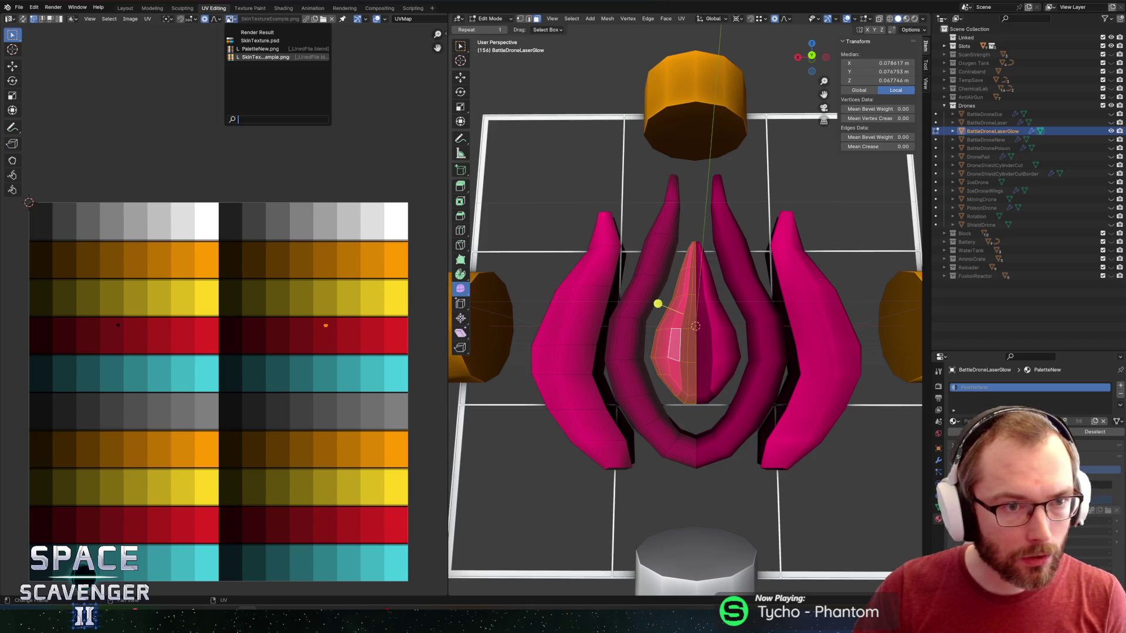
{"action": "left_click", "coordinate": [260, 49]}
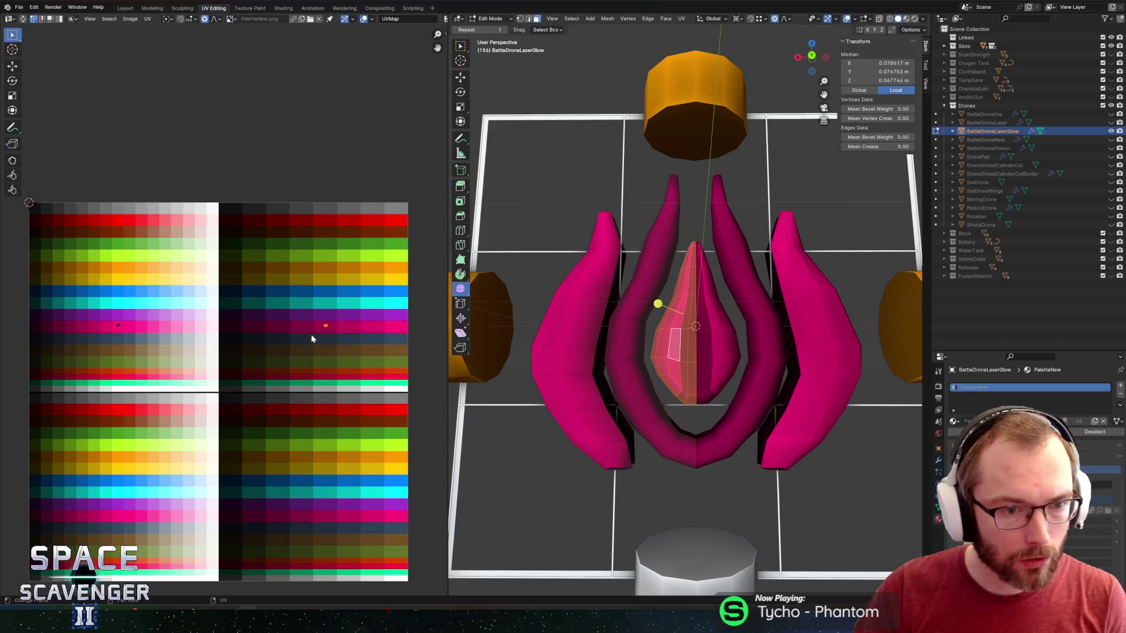
{"action": "key", "text": "g"}
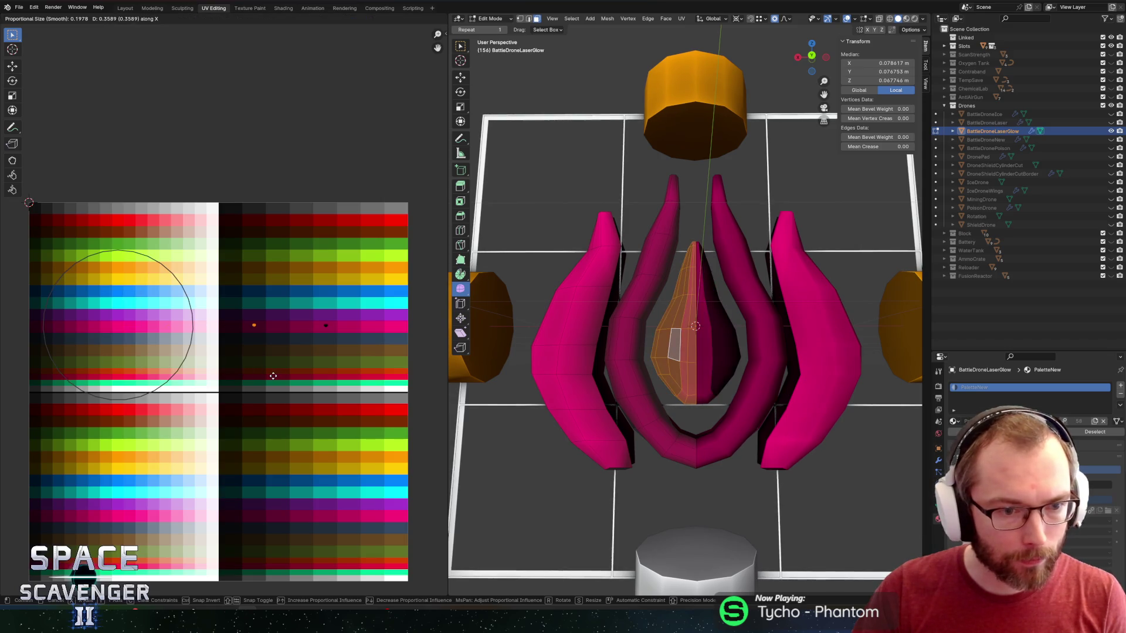
{"action": "left_click", "coordinate": [274, 375]}
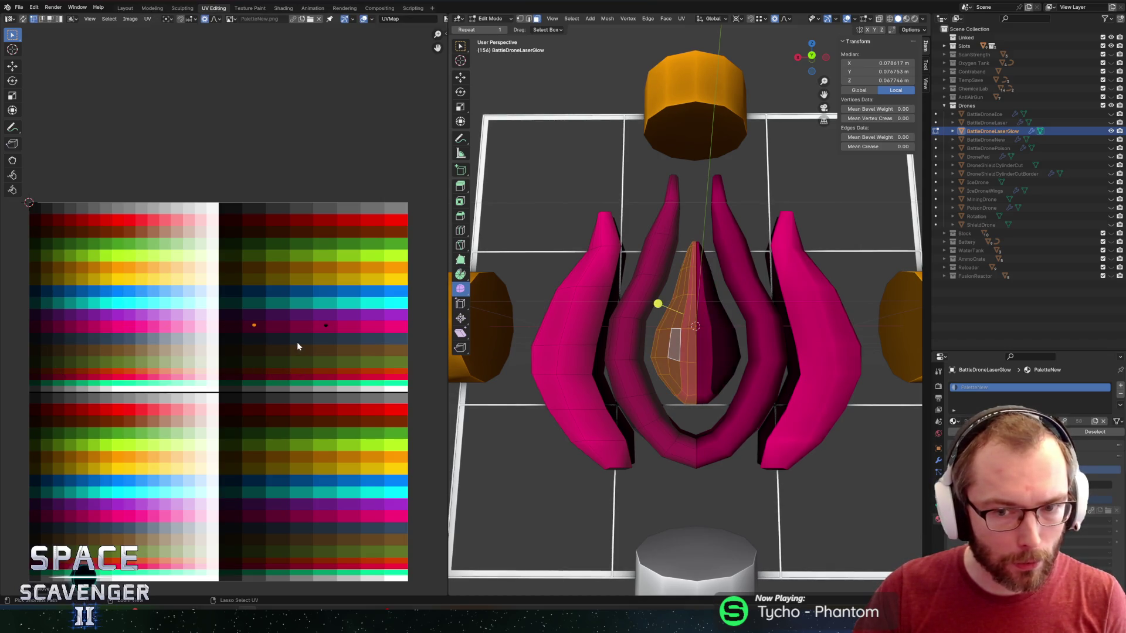
{"action": "key", "text": "ctrl+z"}
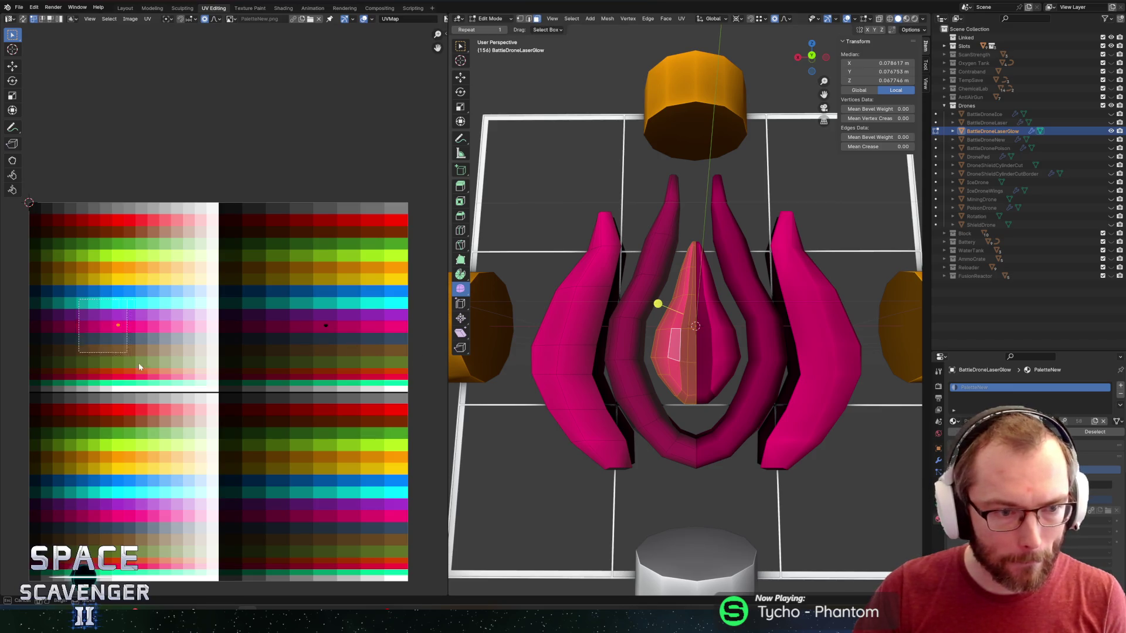
{"action": "key", "text": "g"}
{"action": "key", "text": "x"}
{"action": "left_click", "coordinate": [349, 364]}
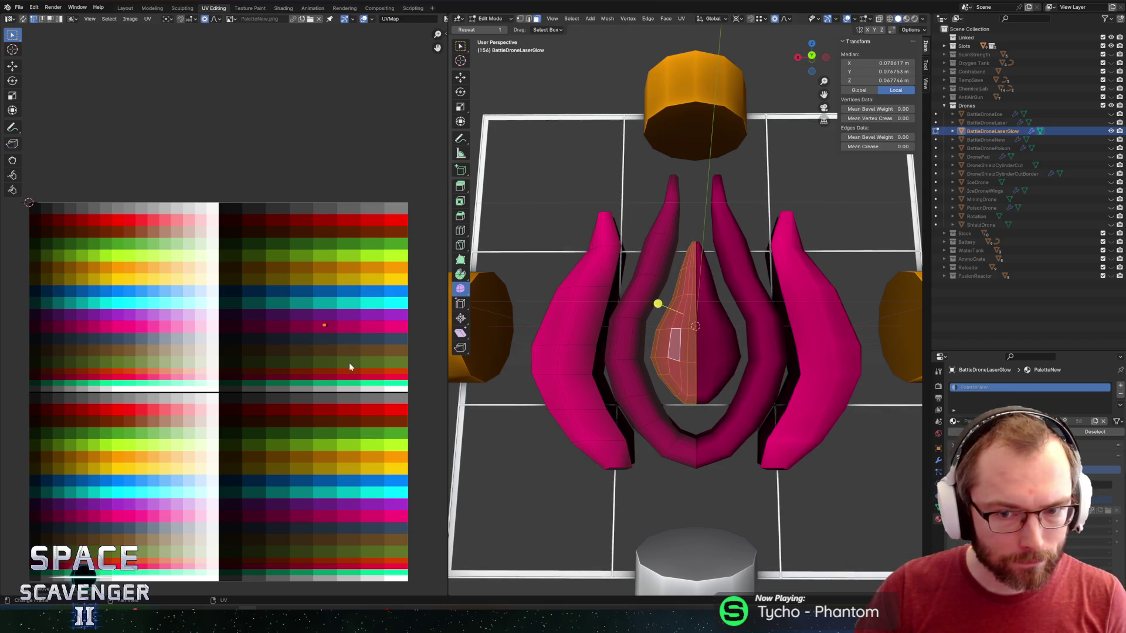
- Re-export the FBX, check it in the game, then select the left piece's inner edge loop
{"action": "key", "text": "ctrl+shift+s"}
{"action": "key", "text": "Escape"}
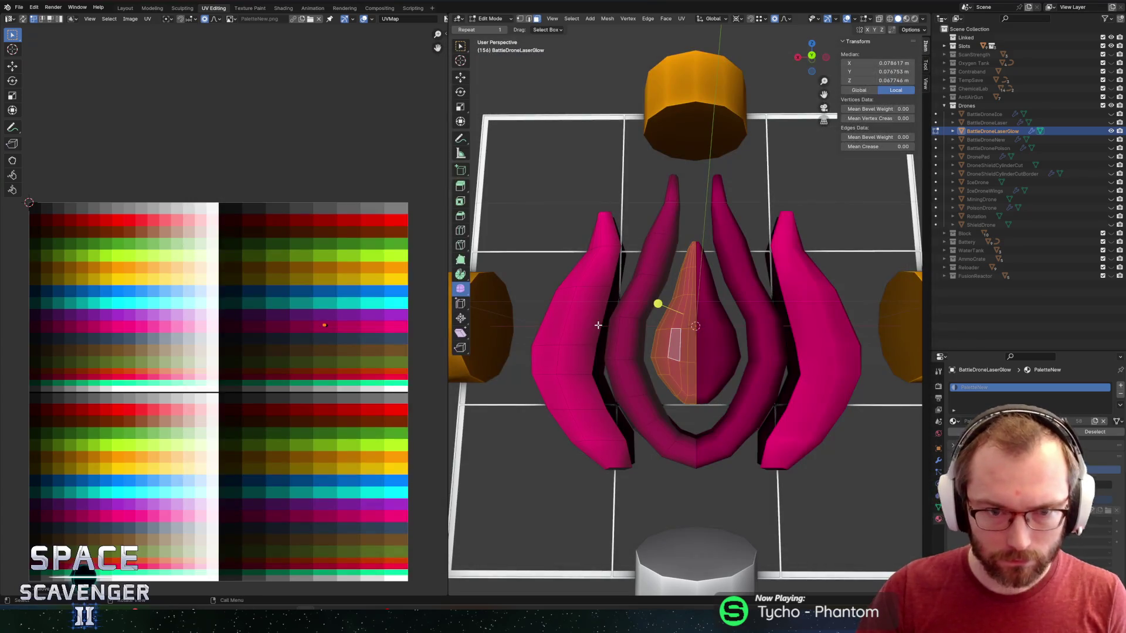
{"action": "key", "text": "alt+Tab"}
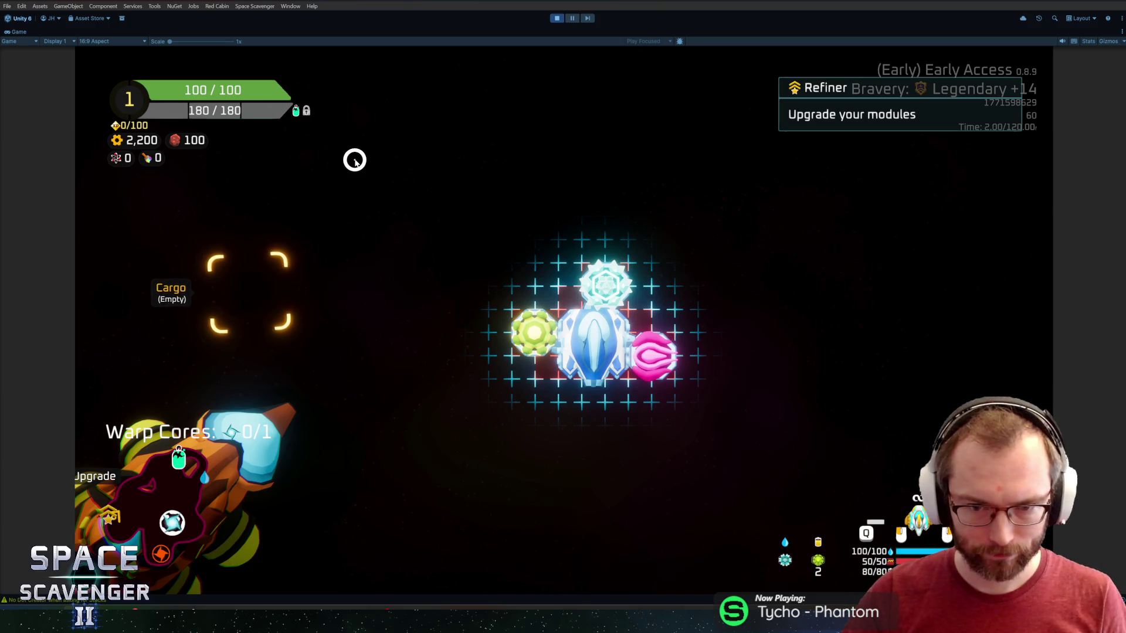
{"action": "key", "text": "alt+Tab"}
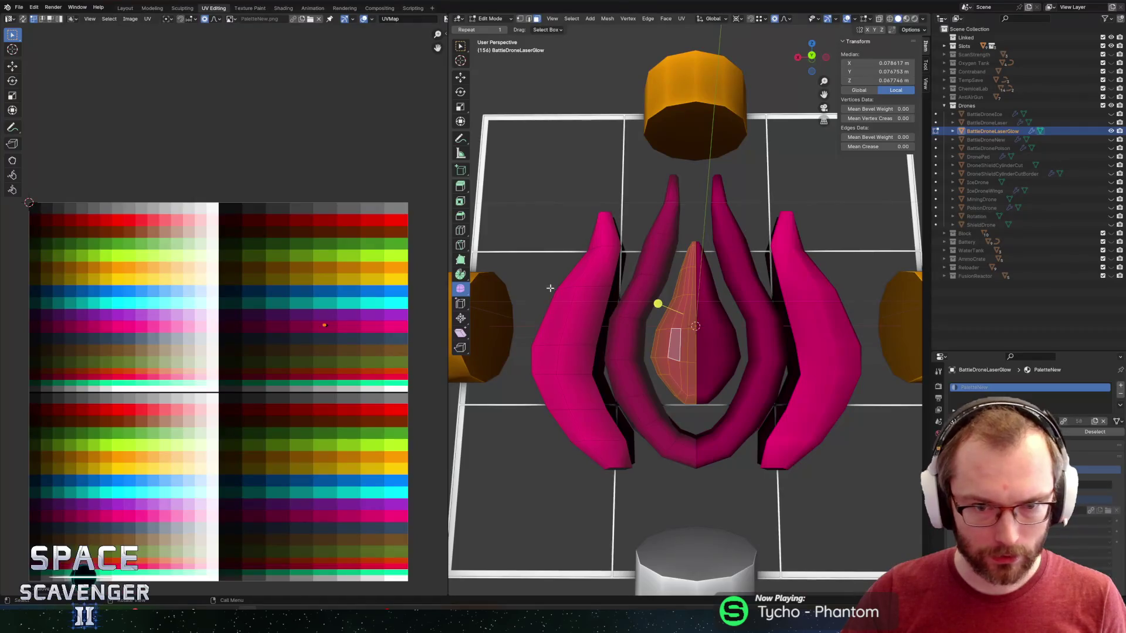
{"action": "key", "text": "2"}
{"action": "left_click", "coordinate": [606, 328], "text": "alt"}
- Edge-slide the left piece's inner edge loop, settling at factor 0.714
{"action": "key", "text": "g"}
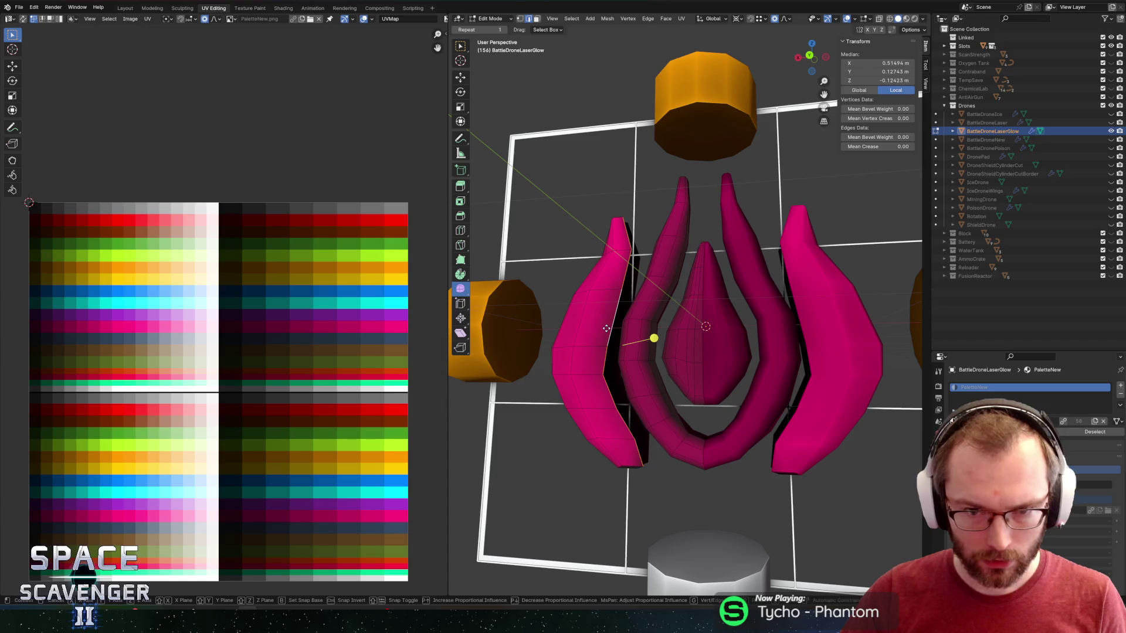
{"action": "right_click", "coordinate": [599, 325]}
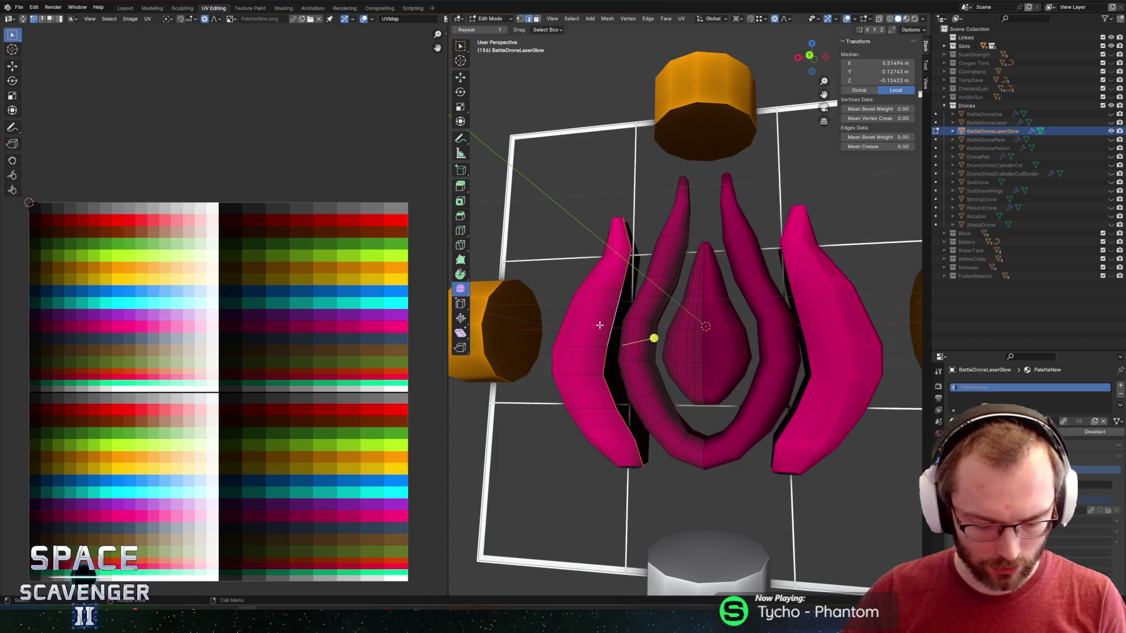
{"action": "key", "text": "g"}
{"action": "key", "text": "g"}
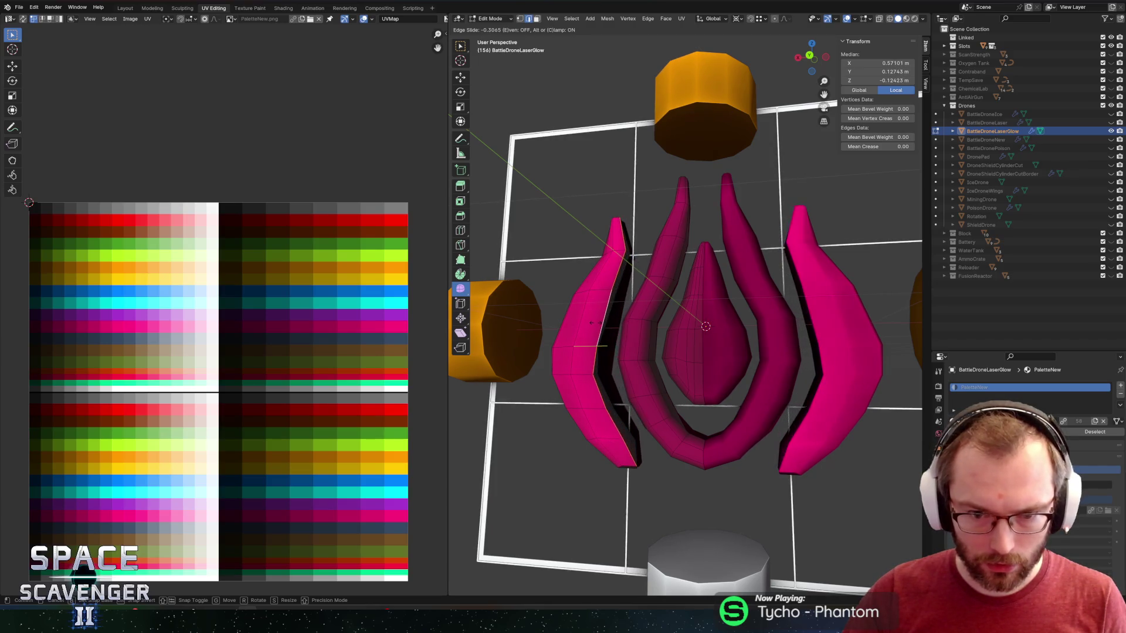
{"action": "left_click", "coordinate": [591, 323]}
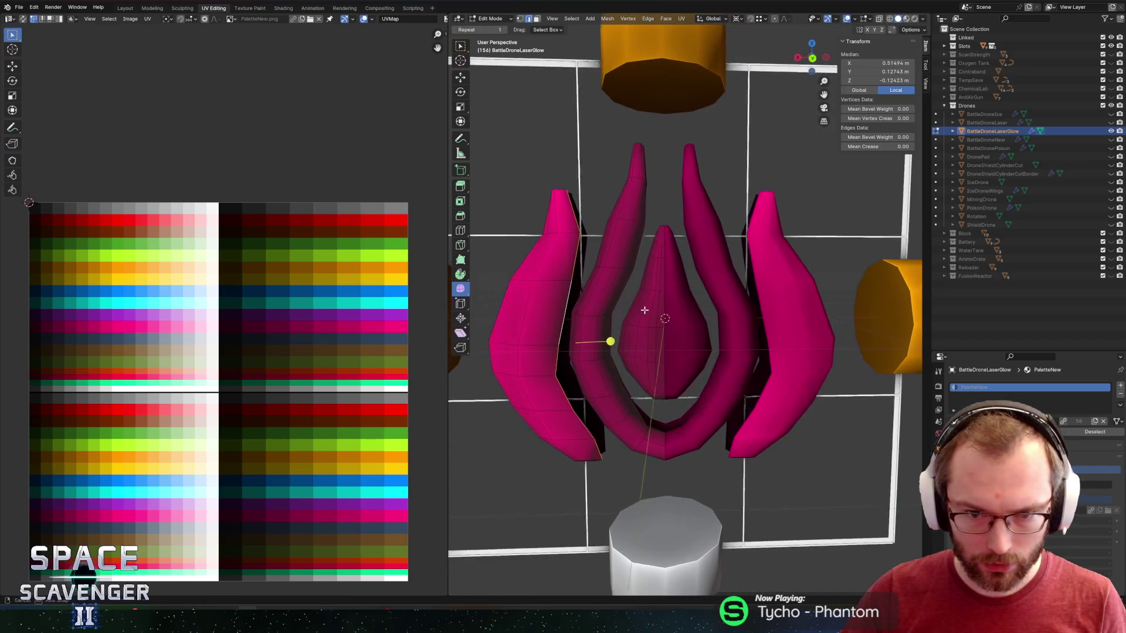
{"action": "key", "text": "g"}
{"action": "key", "text": "g"}
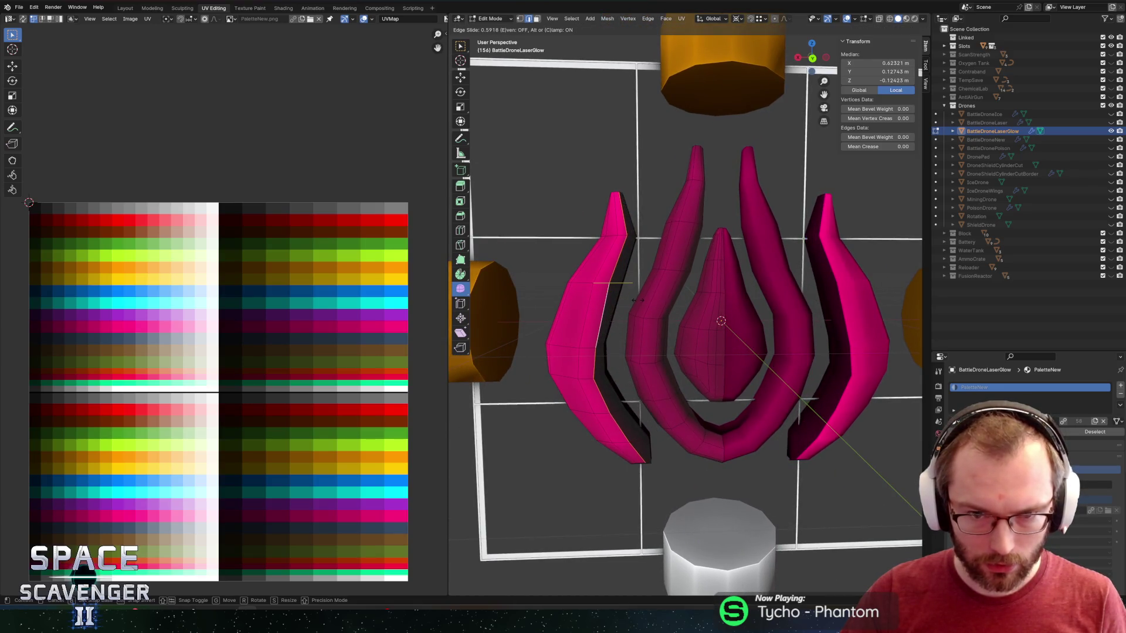
{"action": "left_click", "coordinate": [639, 299]}
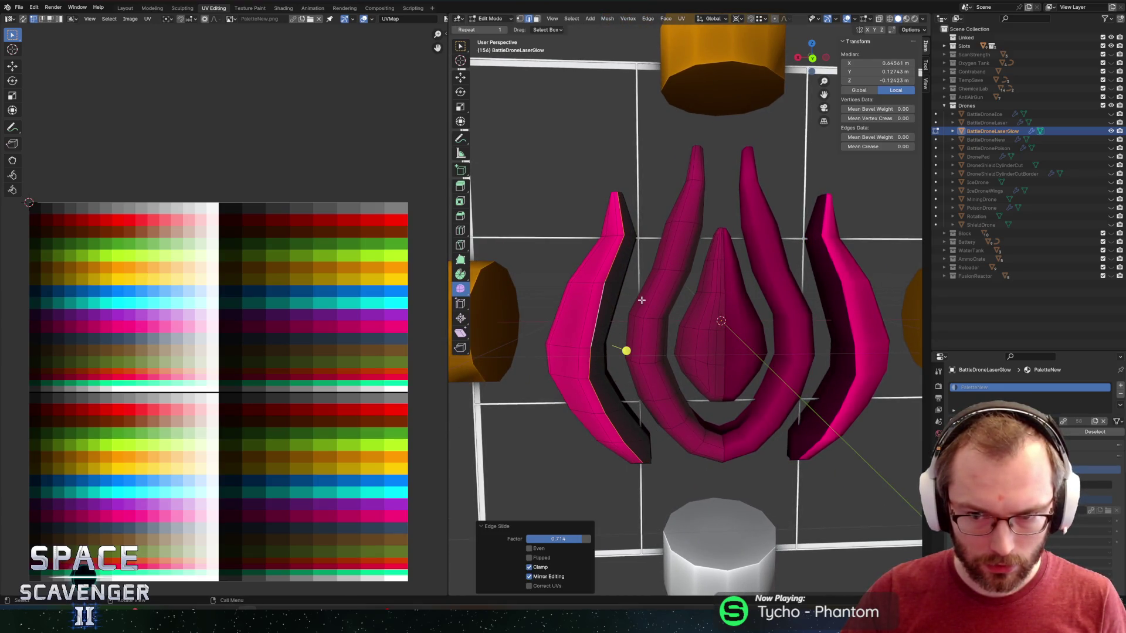
- Re-export Utilities.fbx and switch to the running game in Unity
{"action": "key", "text": "ctrl+shift+s"}
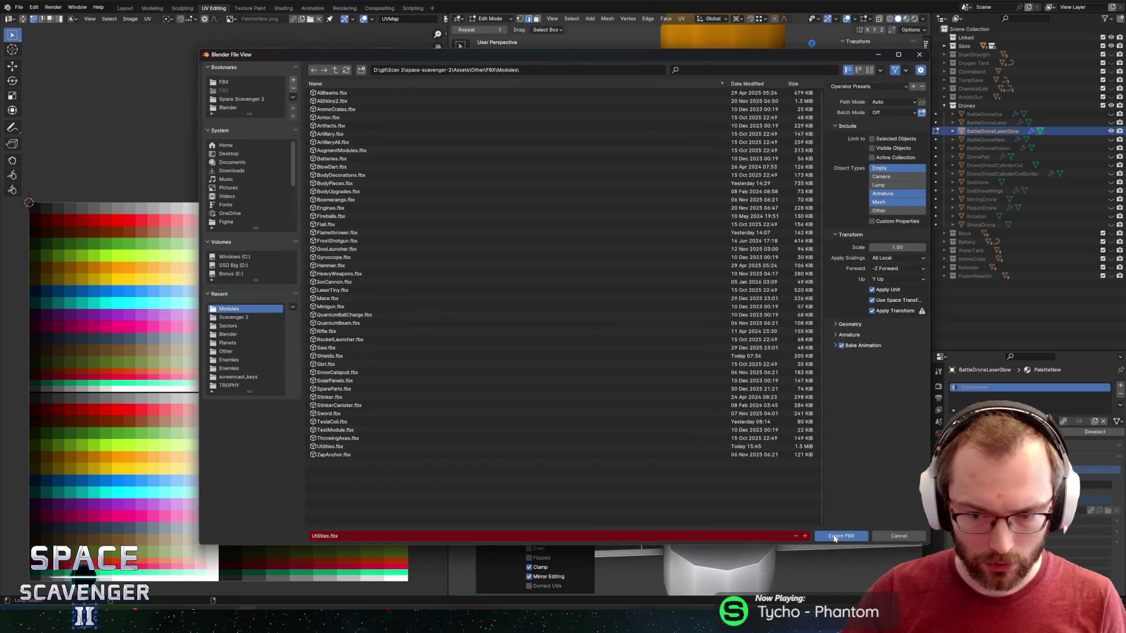
{"action": "left_click", "coordinate": [839, 537]}
{"action": "key", "text": "alt+Tab"}
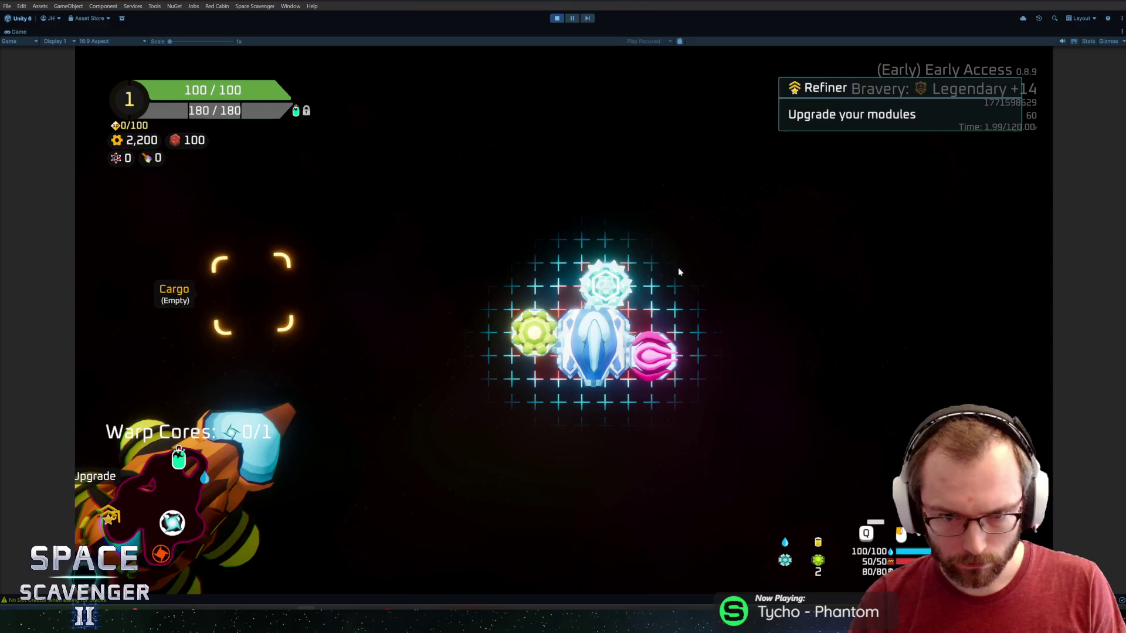
- Return to Blender after viewing the pink laser drone in the running game
{"action": "key", "text": "alt+Tab"}
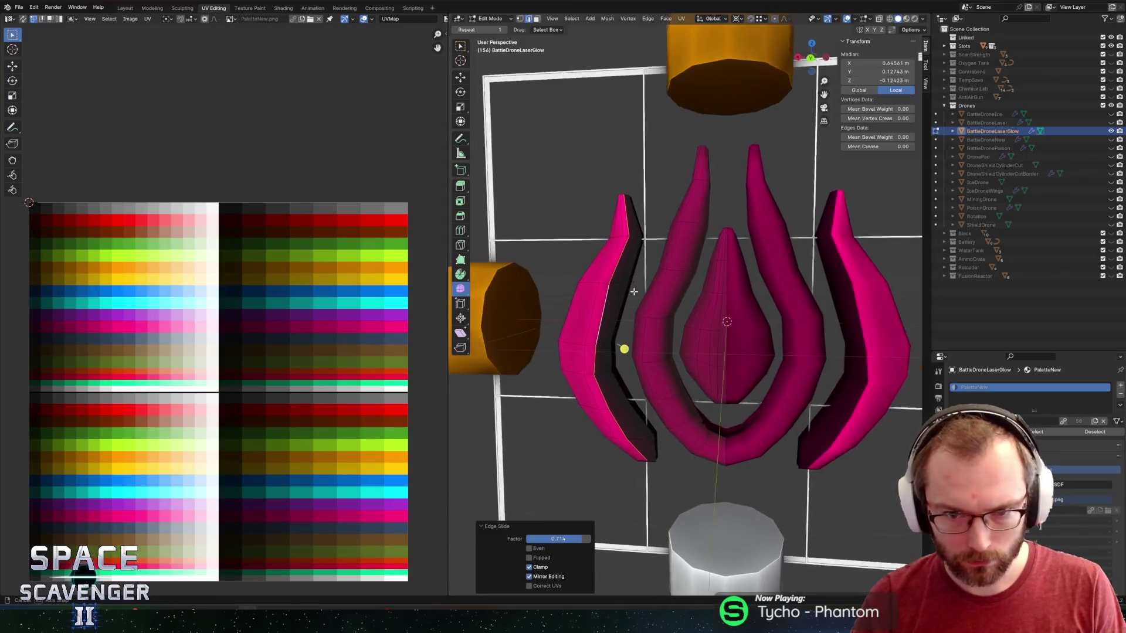
- Edge-slide an edge loop along the left pink fin, then clear the selection
{"action": "scroll", "coordinate": [610, 293], "scroll_direction": "up", "scroll_amount": 3}
{"action": "left_click", "coordinate": [645, 303]}
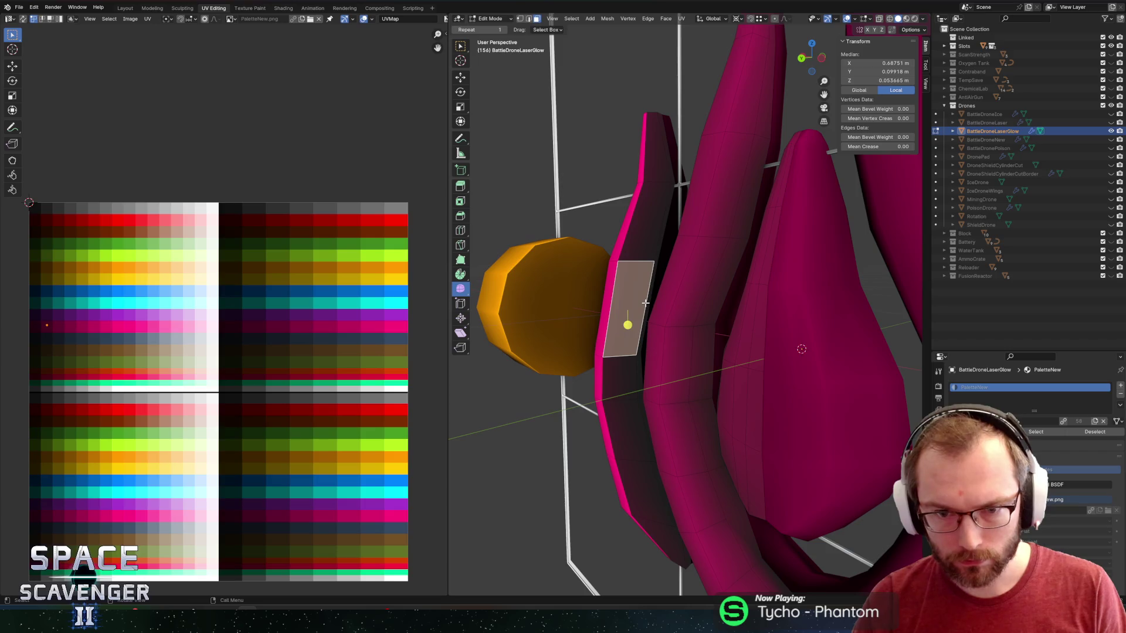
{"action": "left_click", "coordinate": [645, 303], "text": "alt"}
{"action": "key", "text": "g"}
{"action": "key", "text": "g"}
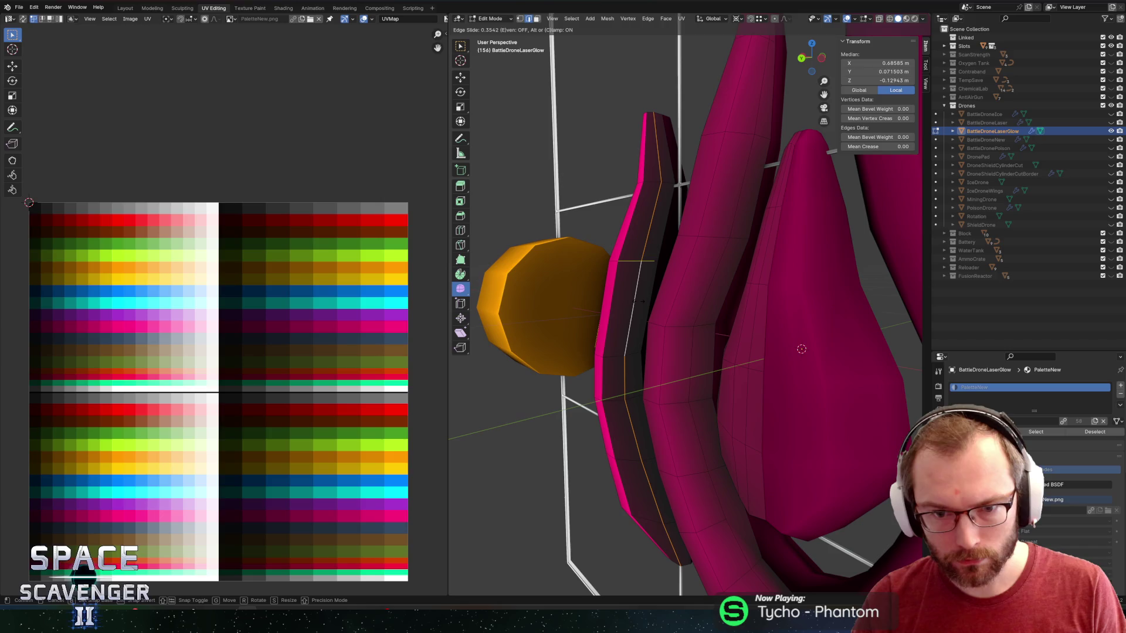
{"action": "left_click", "coordinate": [639, 302]}
{"action": "key", "text": "g"}
{"action": "key", "text": "y"}
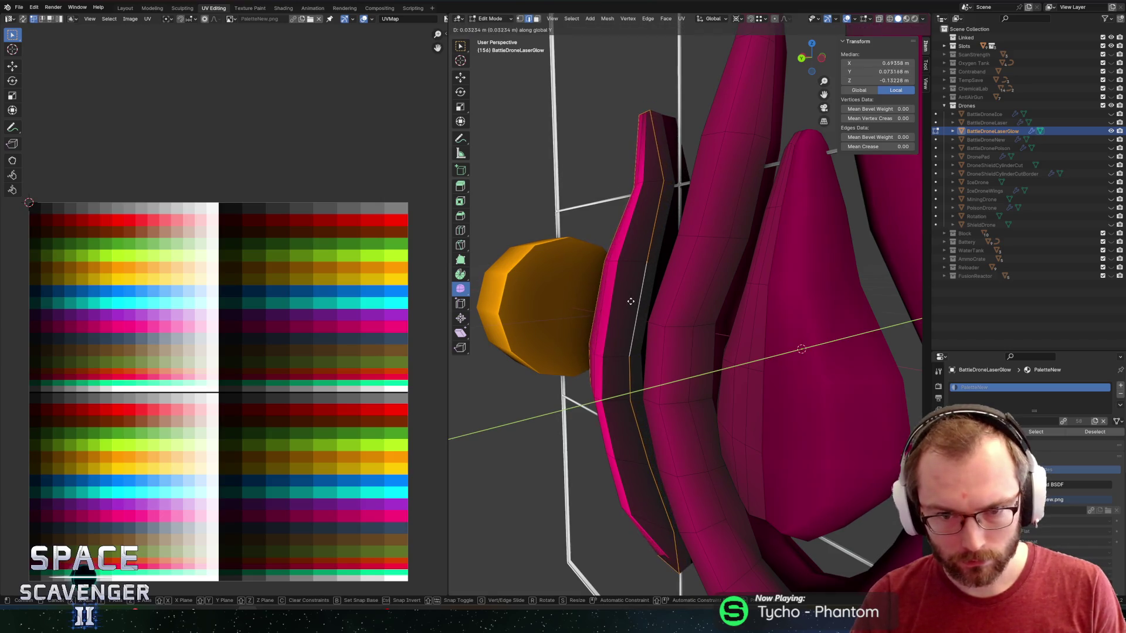
{"action": "key", "text": "Escape"}
{"action": "key", "text": "g"}
{"action": "key", "text": "g"}
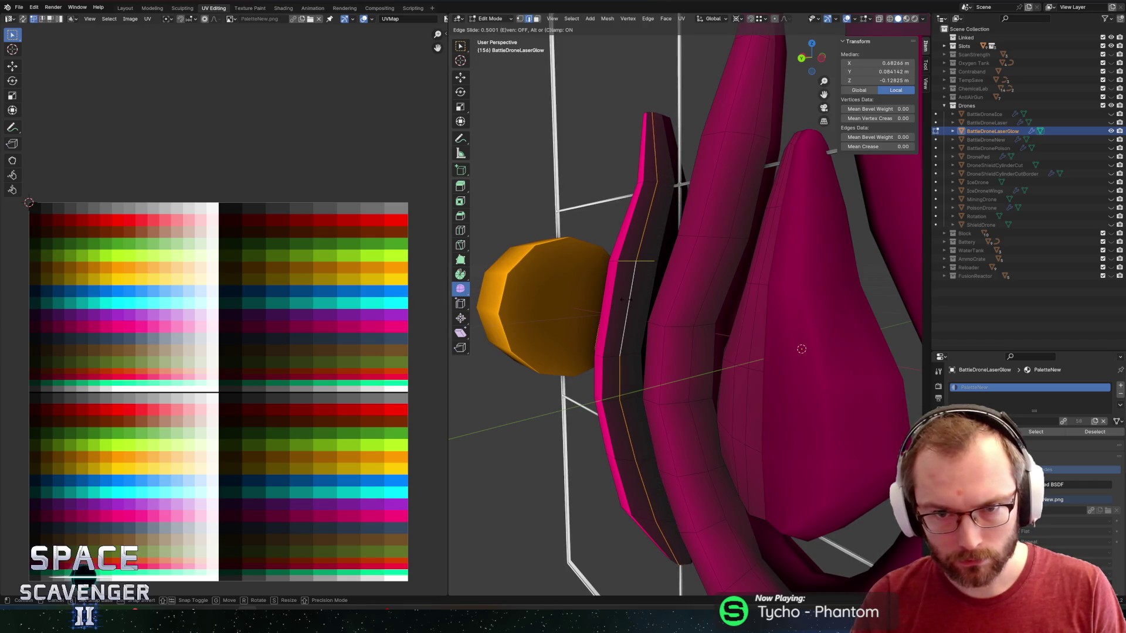
{"action": "left_click", "coordinate": [628, 299]}
{"action": "key", "text": "alt+a"}
- Select the inner strip faces on the fin's back and shift them along X twice
{"action": "mouse_move", "coordinate": [628, 299]}
{"action": "left_mouse_down"}
{"action": "mouse_move", "coordinate": [601, 364]}
{"action": "mouse_move", "coordinate": [533, 389]}
{"action": "mouse_move", "coordinate": [570, 385]}
{"action": "left_mouse_up"}
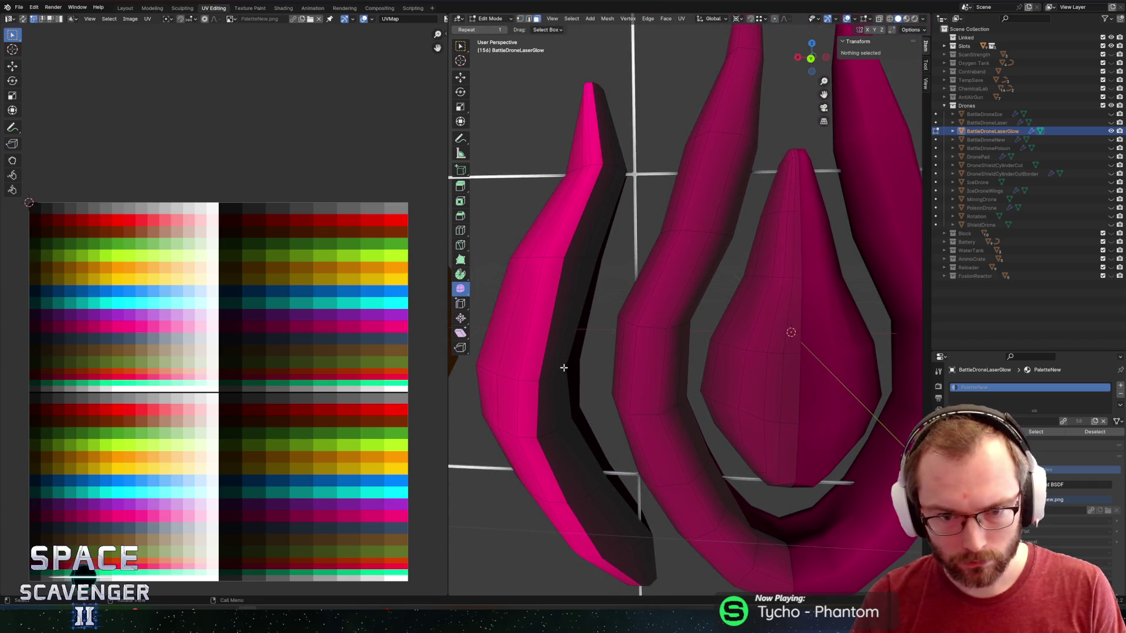
{"action": "left_click", "coordinate": [564, 368]}
{"action": "left_click", "coordinate": [566, 376], "text": "alt"}
{"action": "left_click", "coordinate": [585, 447], "text": "shift"}
{"action": "key", "text": "g"}
{"action": "key", "text": "x"}
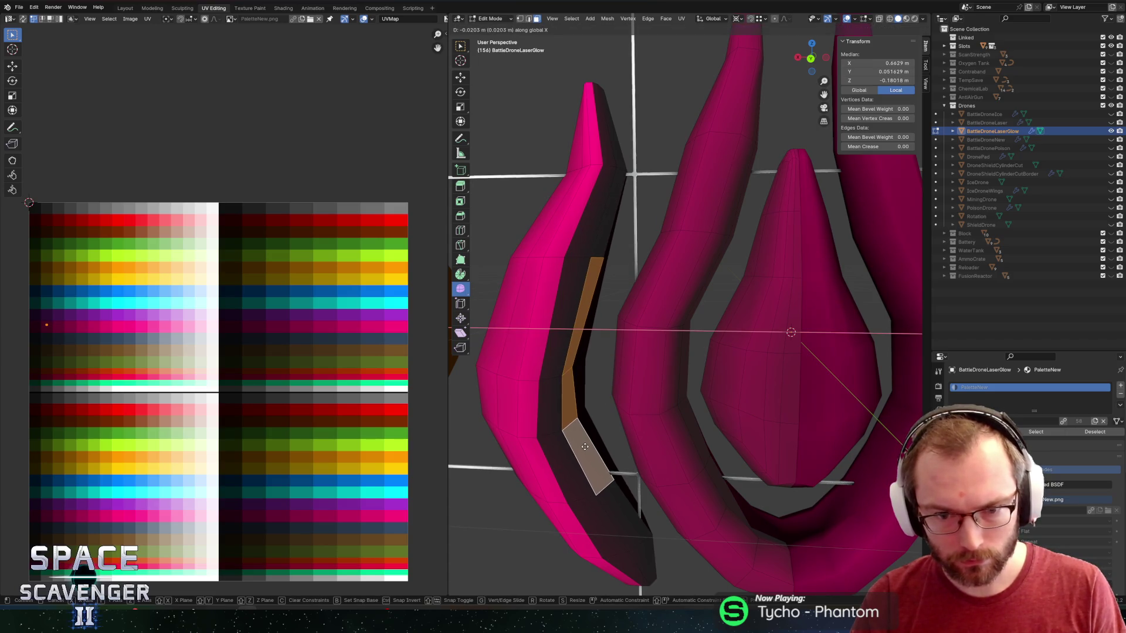
{"action": "left_click", "coordinate": [585, 447]}
{"action": "key", "text": "shift+r"}
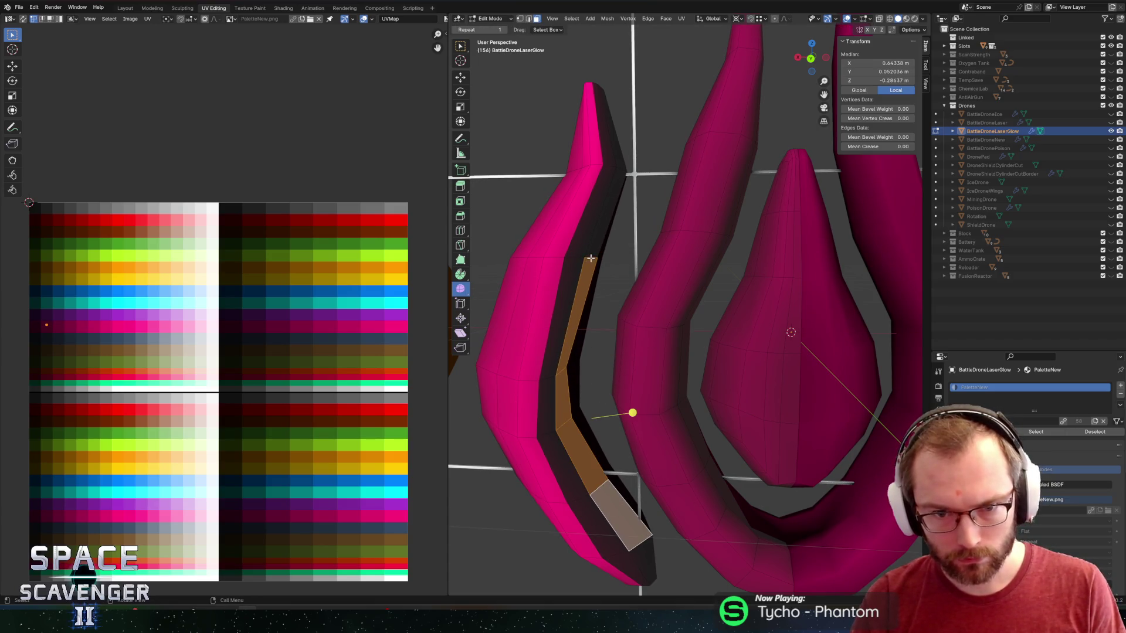
{"action": "key", "text": "g"}
{"action": "key", "text": "x"}
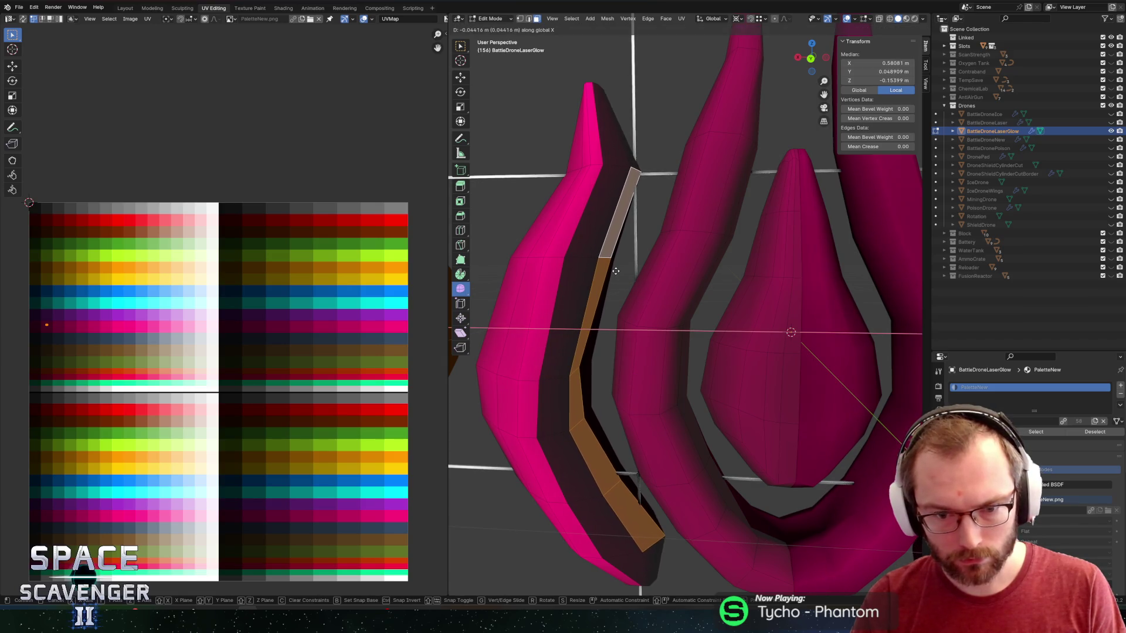
{"action": "left_click", "coordinate": [616, 271]}
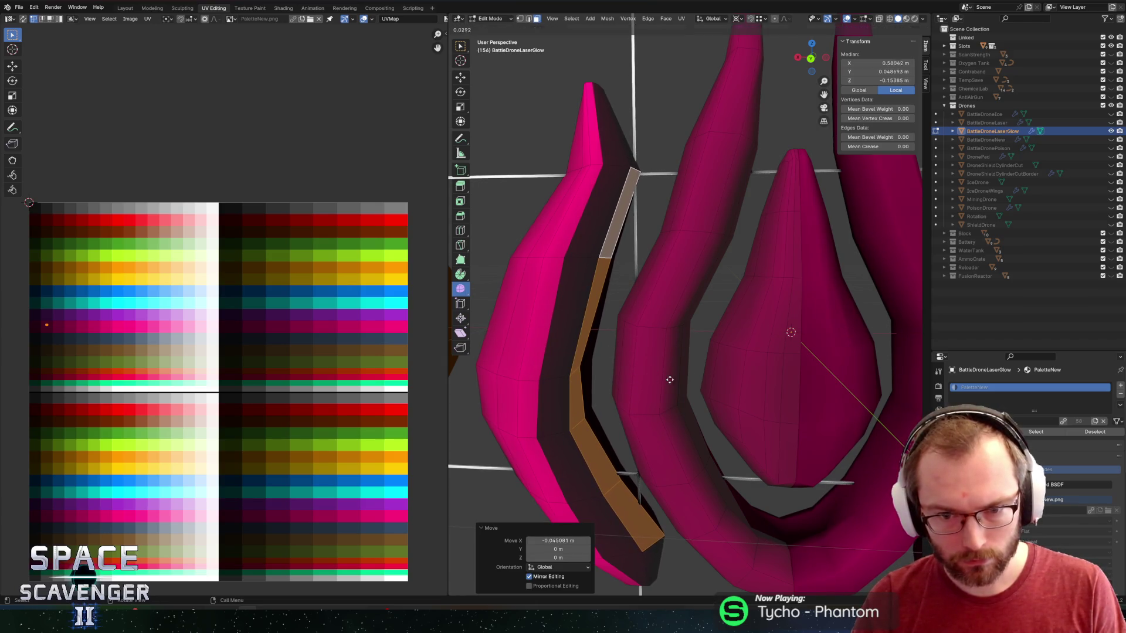
{"action": "key", "text": "shift+r"}
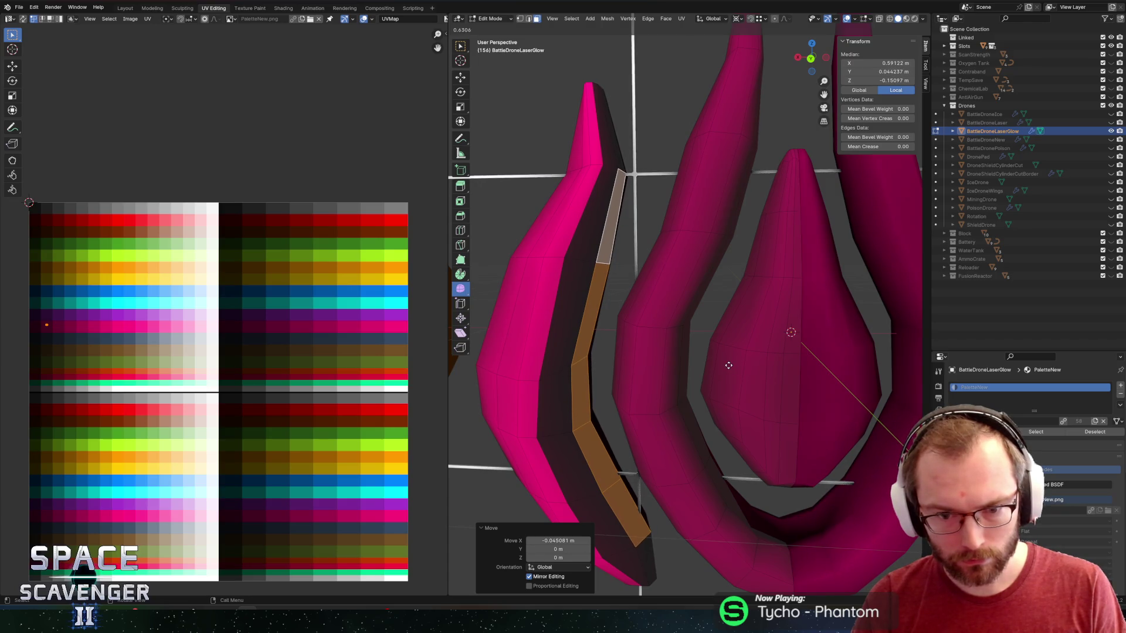
{"action": "scroll", "coordinate": [719, 365], "scroll_direction": "down", "scroll_amount": 5}
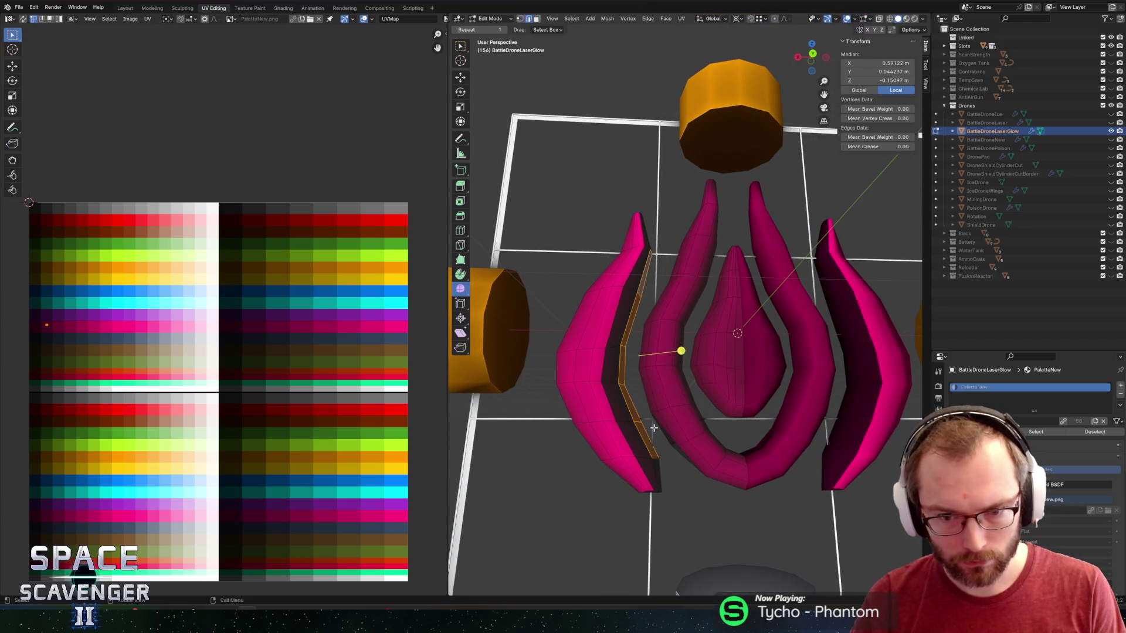
- Move the edge path up the left fin along X, then open the FBX export in Object Mode
{"action": "left_click", "coordinate": [645, 435], "text": "alt"}
{"action": "left_click", "coordinate": [645, 434]}
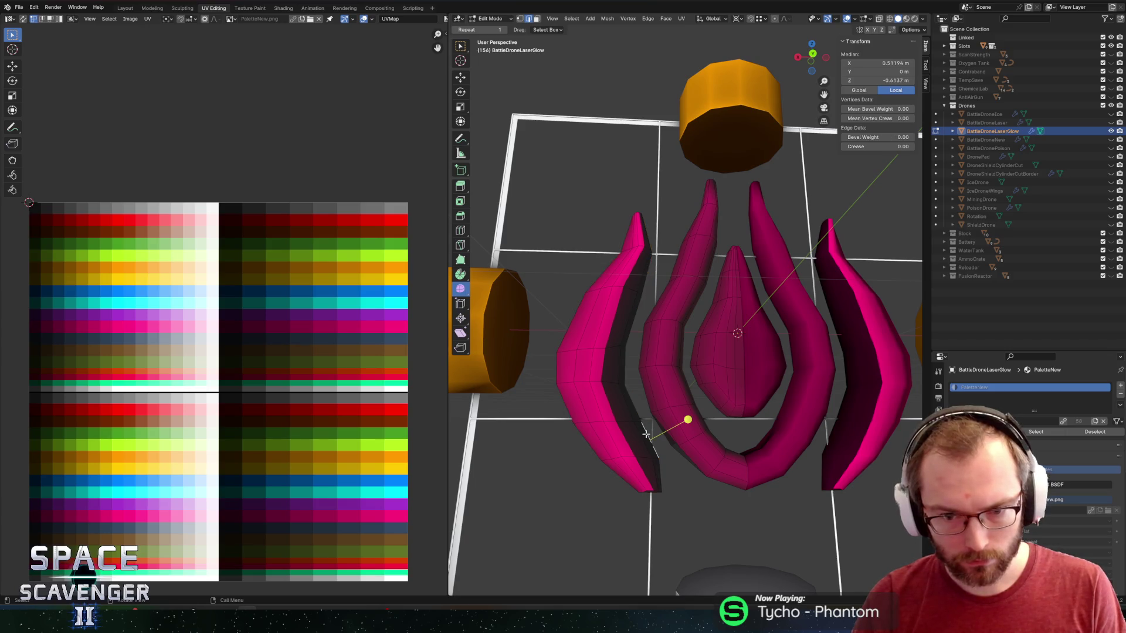
{"action": "left_click", "coordinate": [647, 278], "text": "ctrl"}
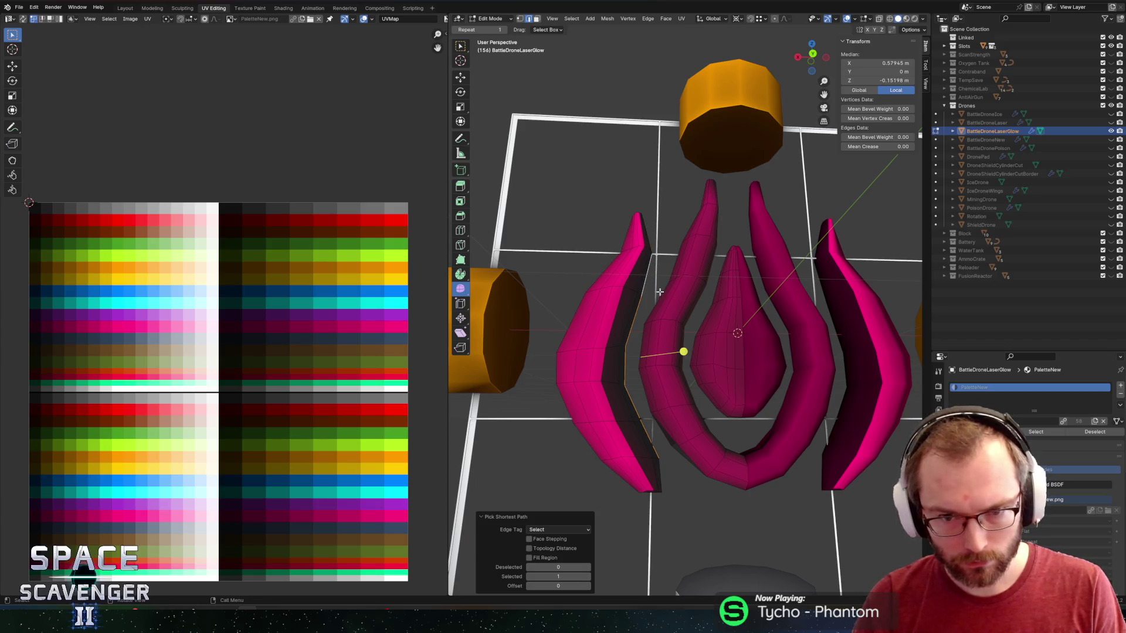
{"action": "key", "text": "g"}
{"action": "key", "text": "x"}
{"action": "left_click", "coordinate": [660, 294]}
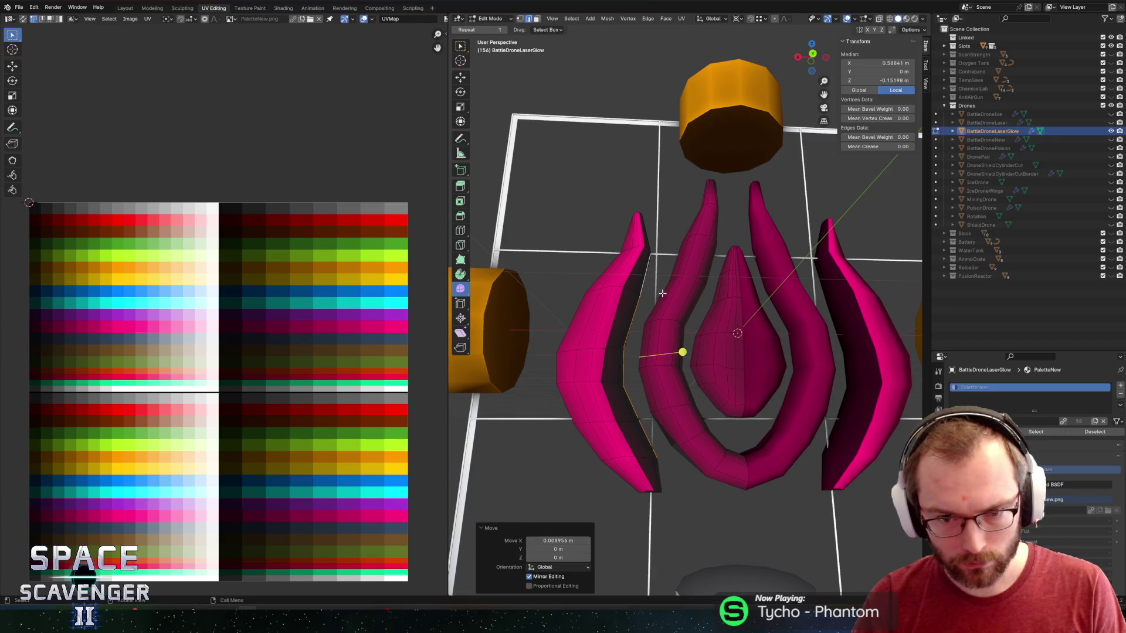
{"action": "key", "text": "Tab"}
{"action": "key", "text": "ctrl+shift+e"}
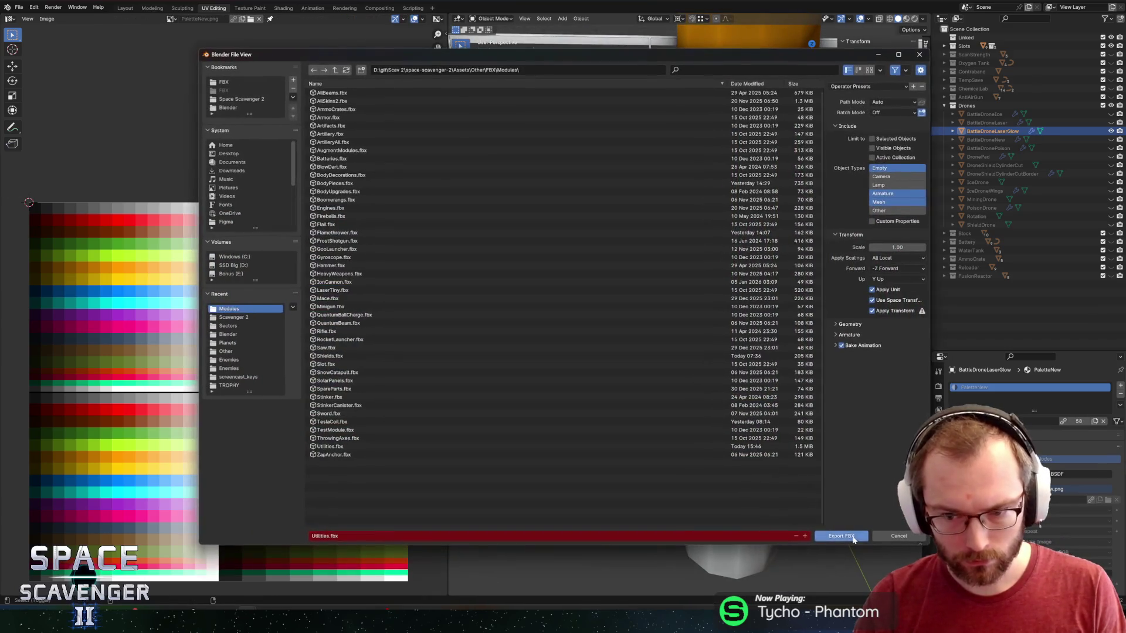
- Export Utilities.fbx, check the drones in the running game, and zoom back into the Blender mesh
{"action": "left_click", "coordinate": [833, 530]}
{"action": "key", "text": "alt+Tab"}
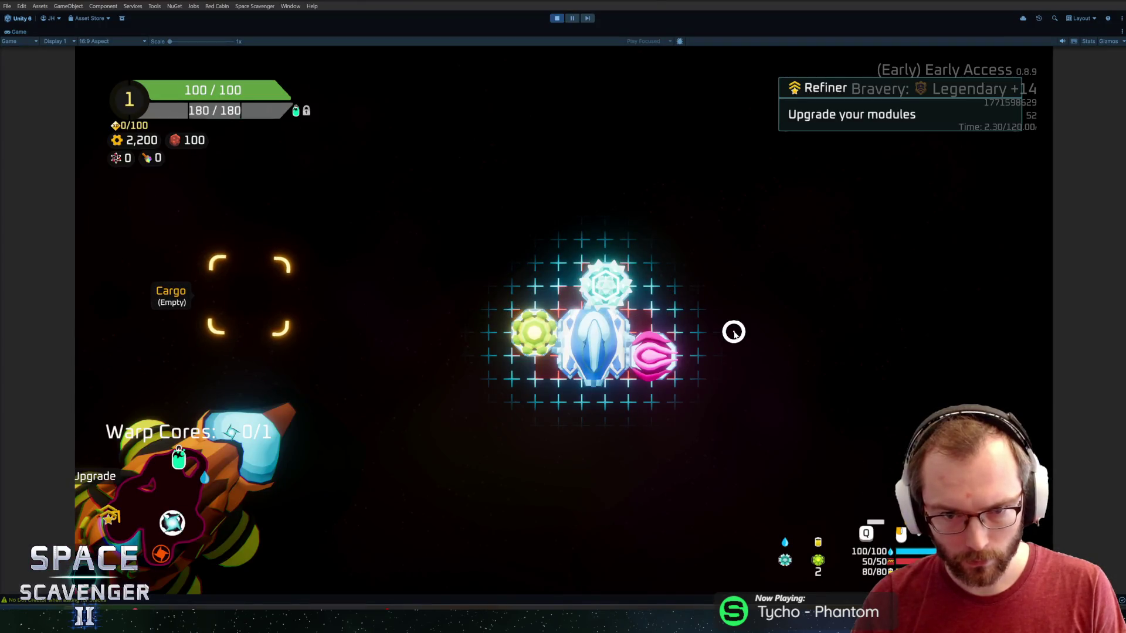
{"action": "key", "text": "alt+Tab"}
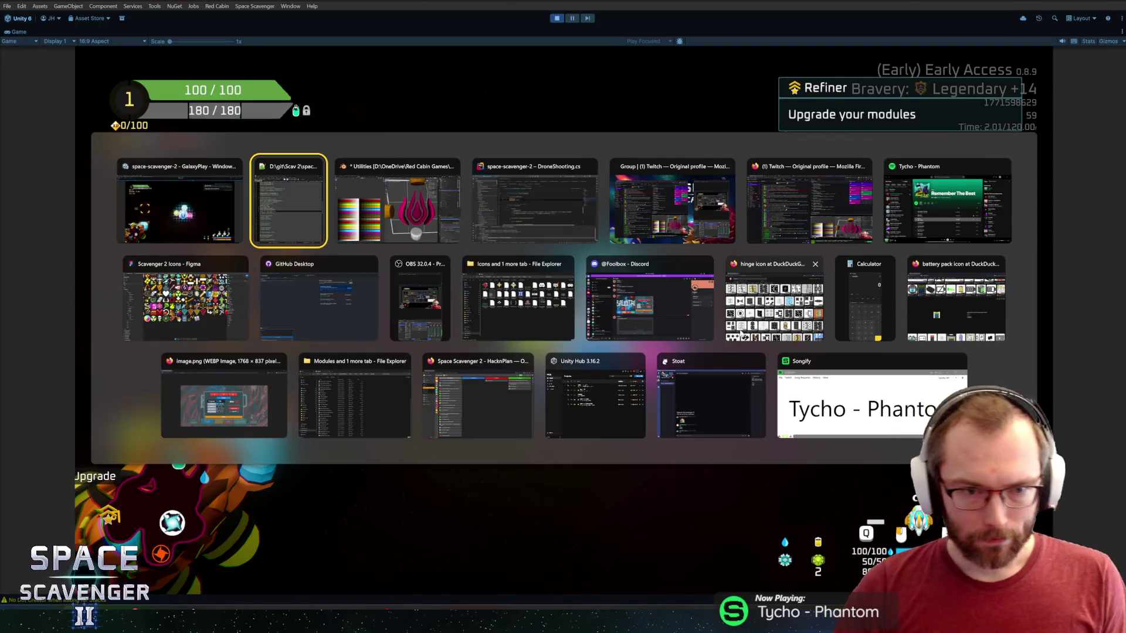
{"action": "scroll", "coordinate": [617, 345], "scroll_direction": "up", "scroll_amount": 4}
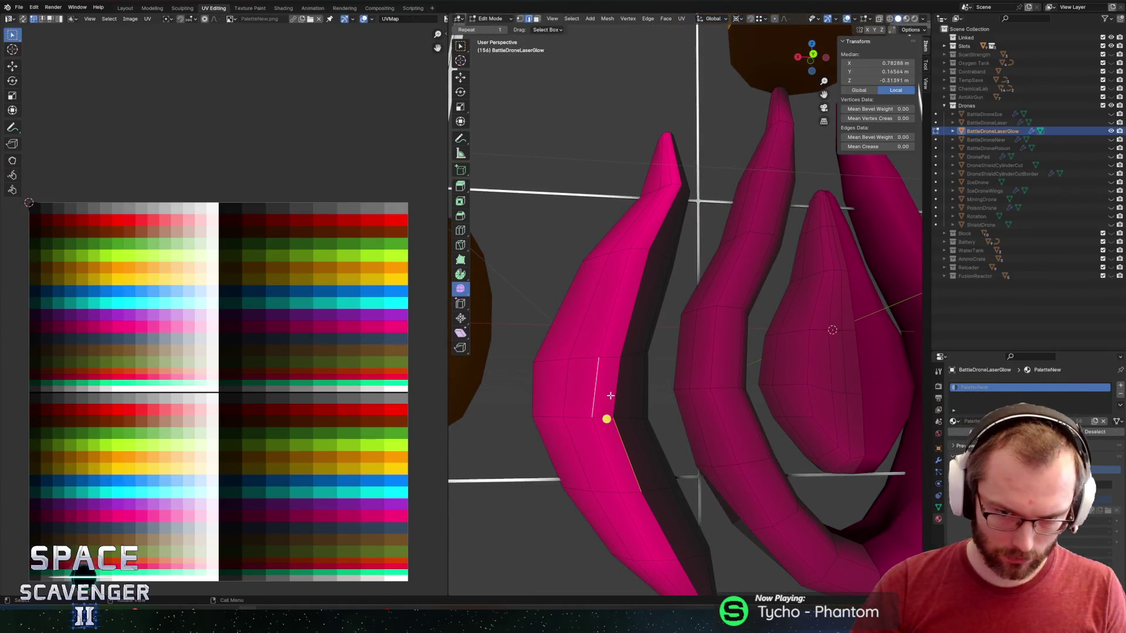
- Edge-slide one fin edge, export the model, and glance at the running game
{"action": "key", "text": "g"}
{"action": "key", "text": "g"}
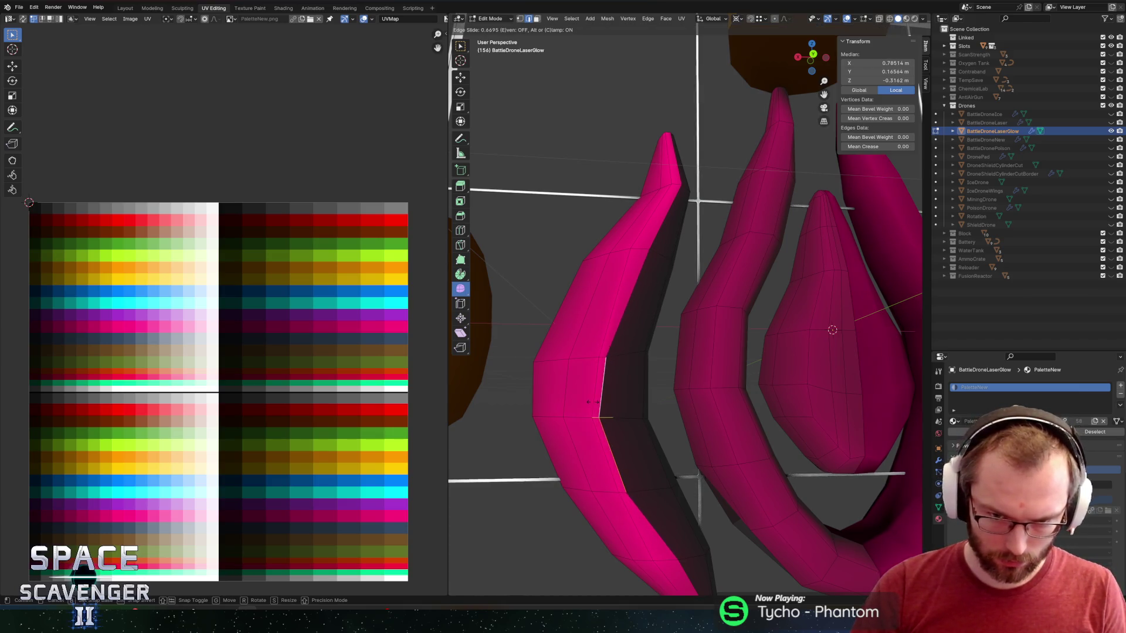
{"action": "left_click", "coordinate": [594, 402]}
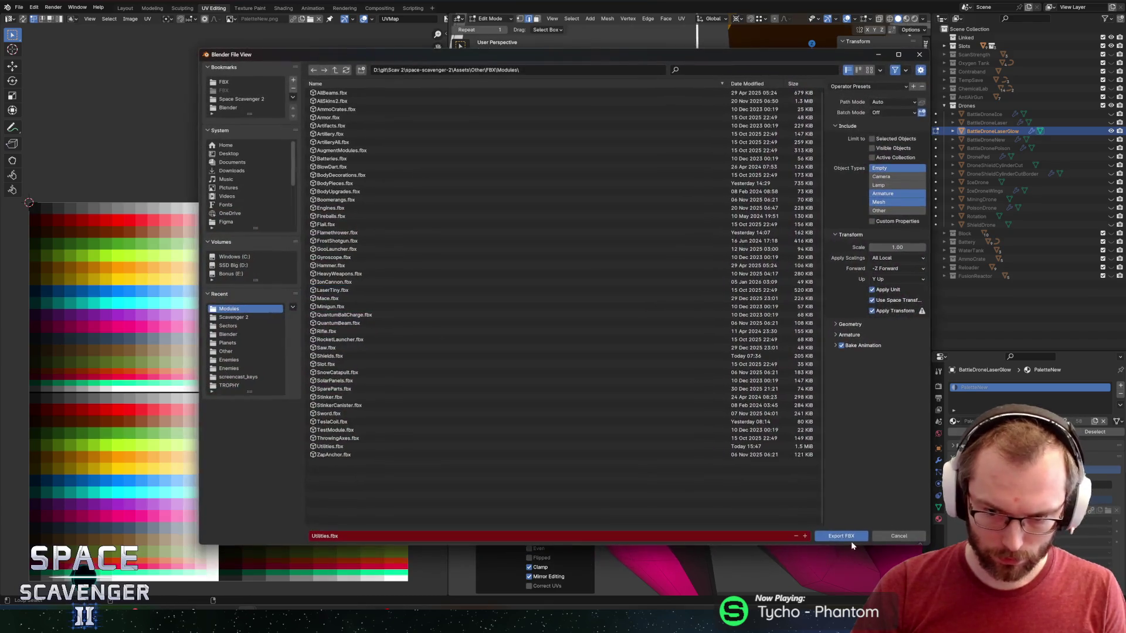
{"action": "left_click", "coordinate": [851, 541]}
{"action": "key", "text": "alt+Tab"}
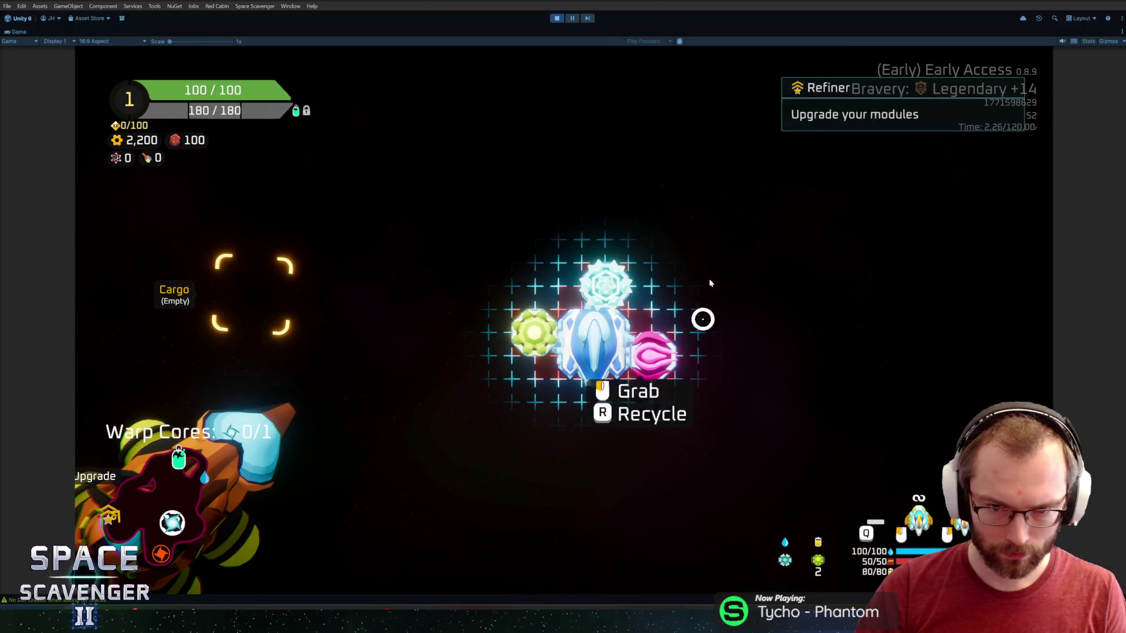
{"action": "key", "text": "alt+Tab"}
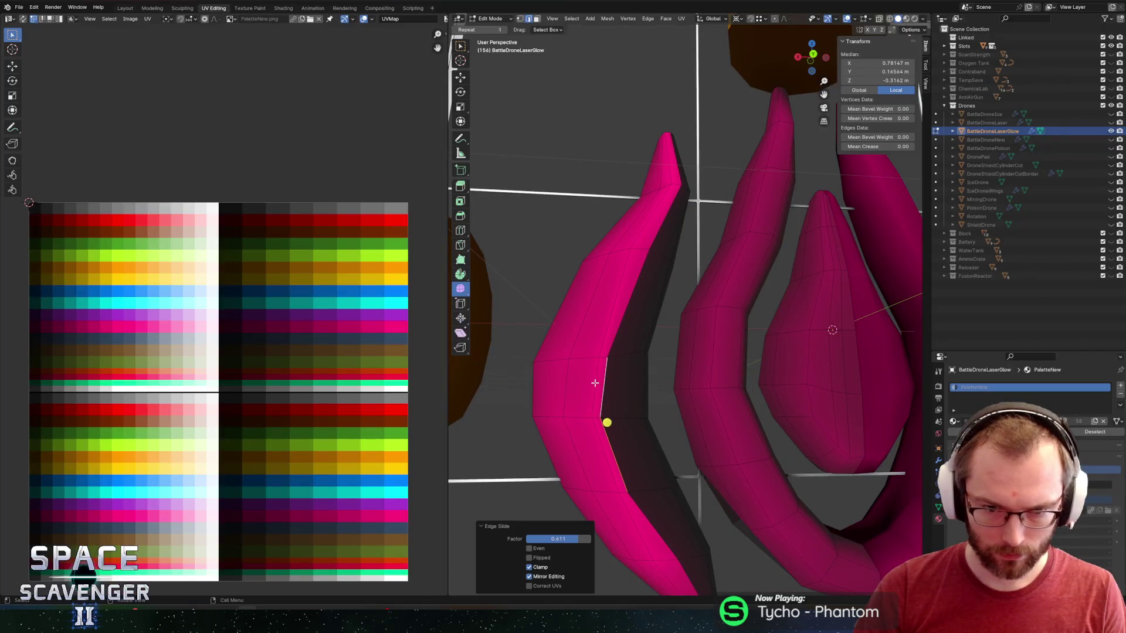
- Redo the fin's edge slide twice with undo, re-export the FBX, and return to the game
{"action": "key", "text": "ctrl+z"}
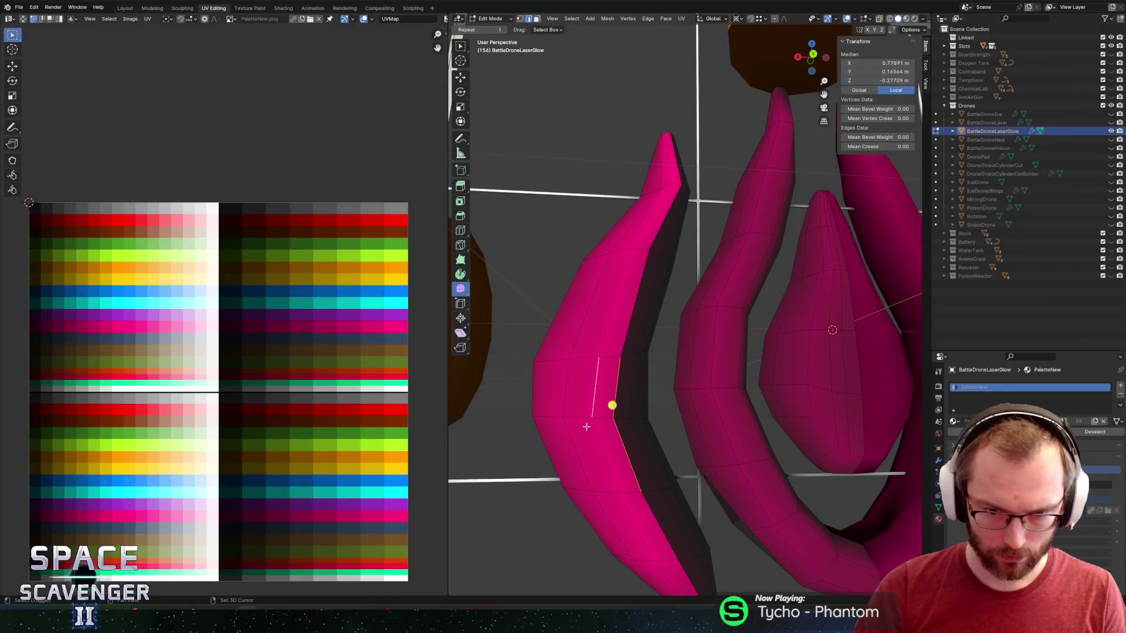
{"action": "key", "text": "g"}
{"action": "key", "text": "g"}
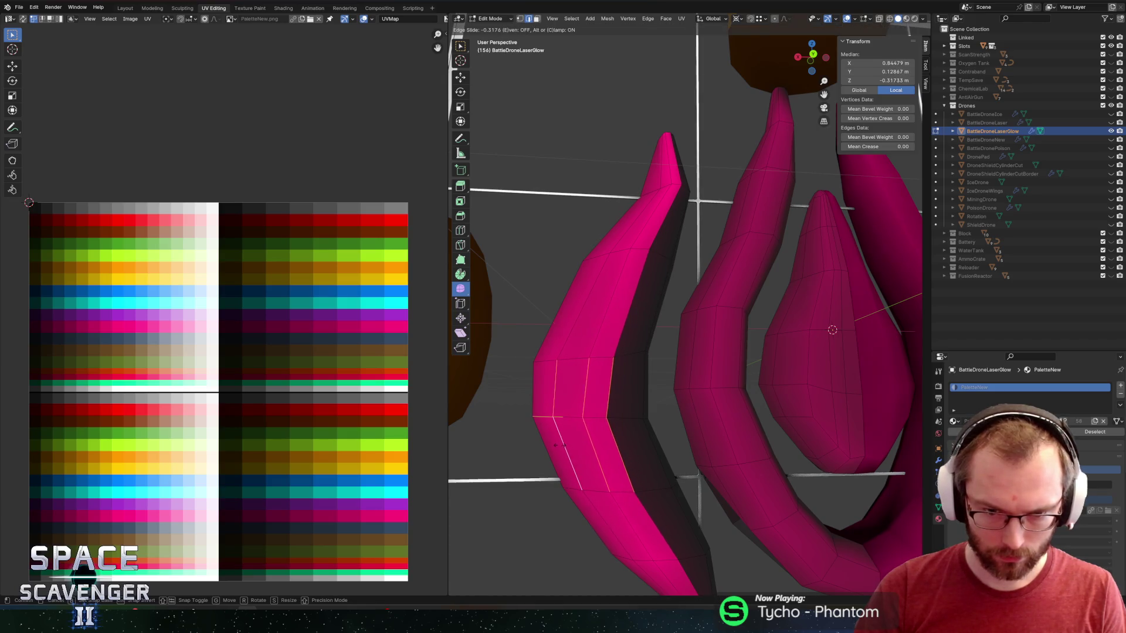
{"action": "left_click", "coordinate": [552, 445]}
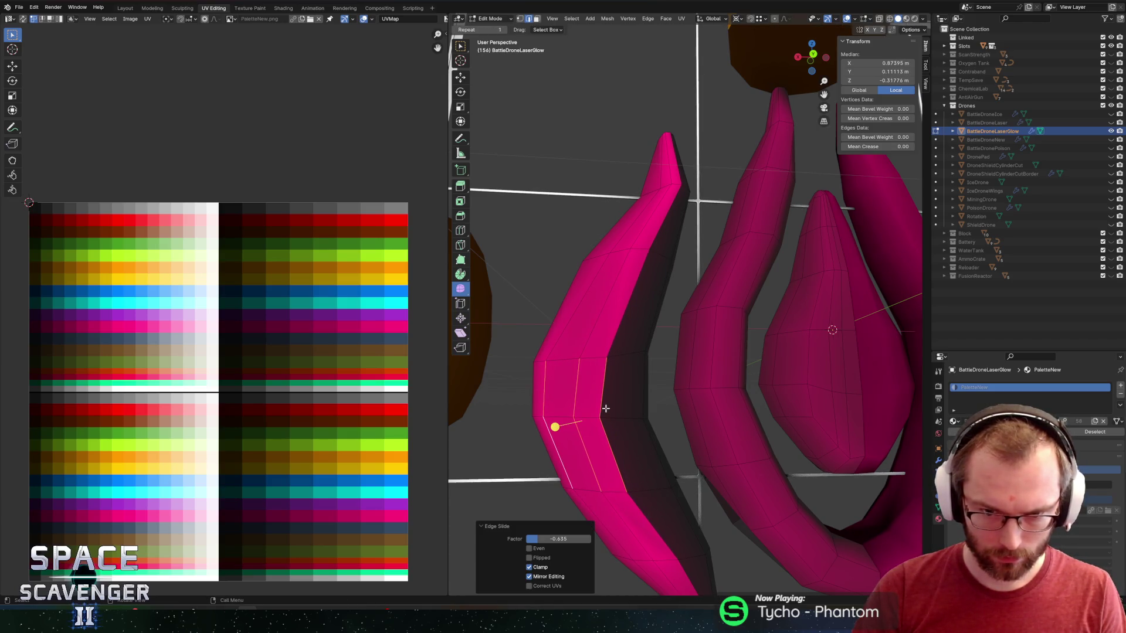
{"action": "key", "text": "ctrl+z"}
{"action": "key", "text": "g"}
{"action": "key", "text": "g"}
{"action": "left_click", "coordinate": [593, 422]}
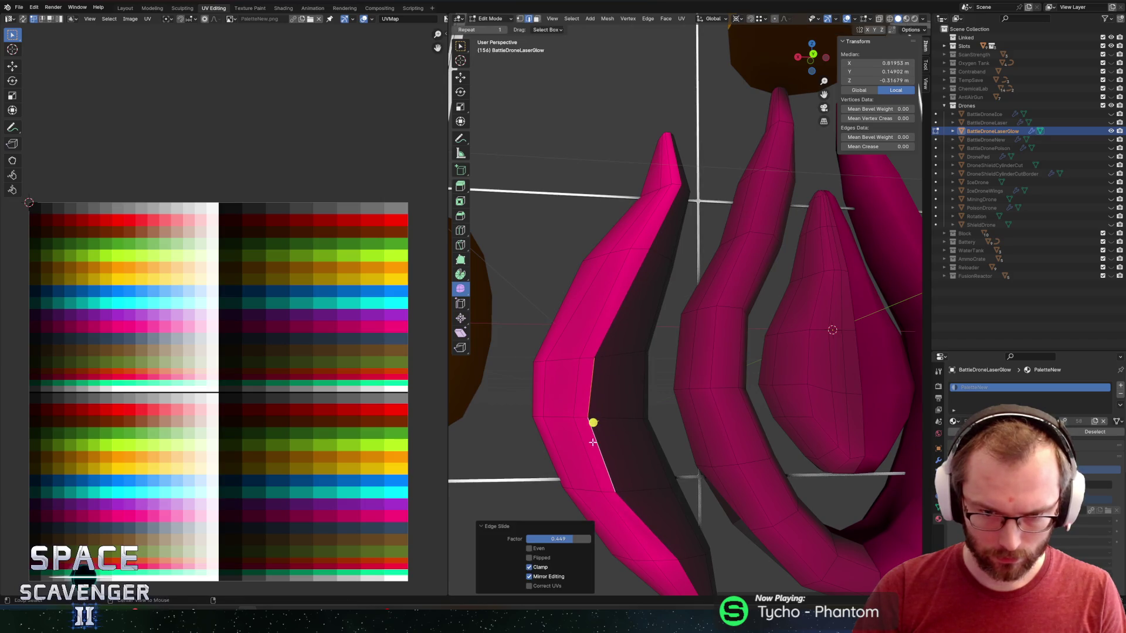
{"action": "key", "text": "ctrl+shift+s"}
{"action": "key", "text": "Escape"}
{"action": "key", "text": "alt+Tab"}
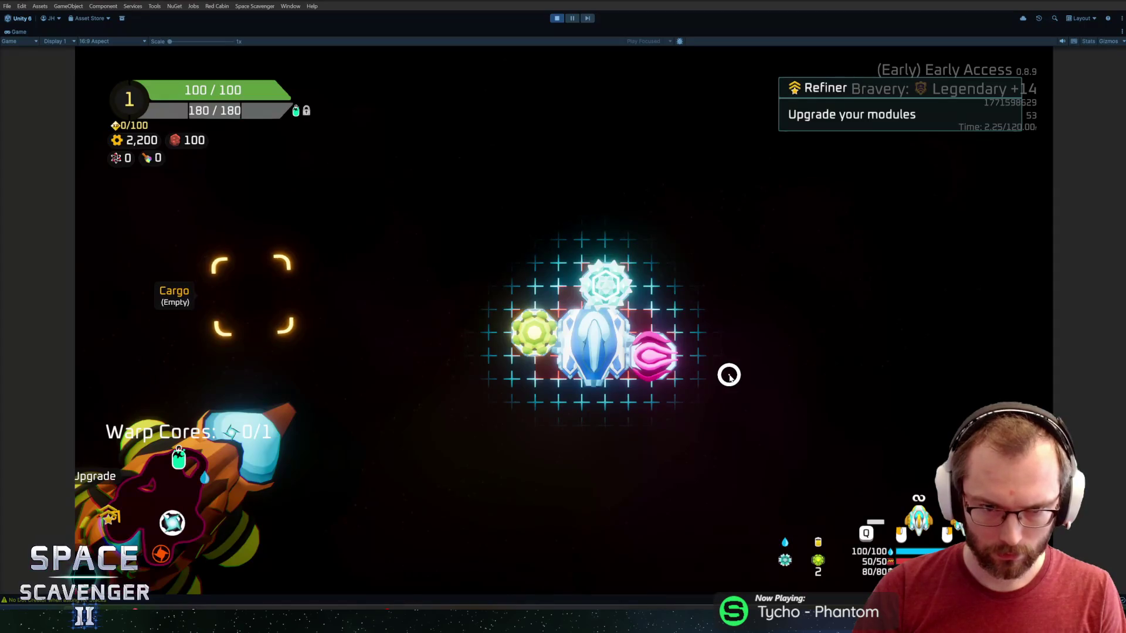
- Close the upgrade grid and fly the ship, attacking enemies with drones and collecting pickups
{"action": "key", "text": "Escape"}
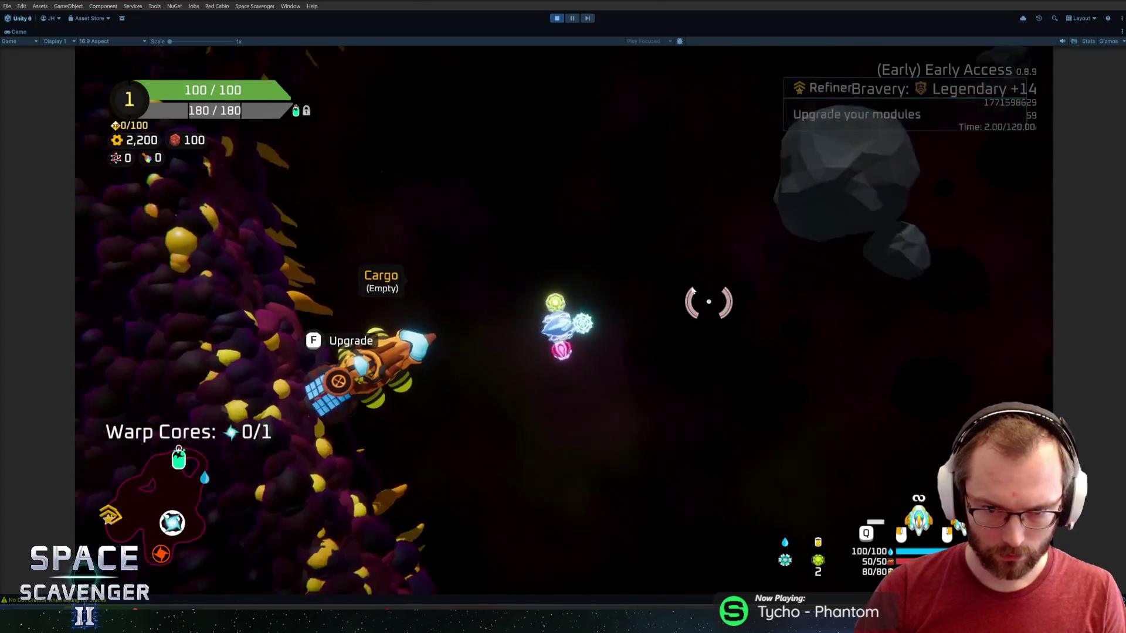
{"action": "key", "text": "s"}
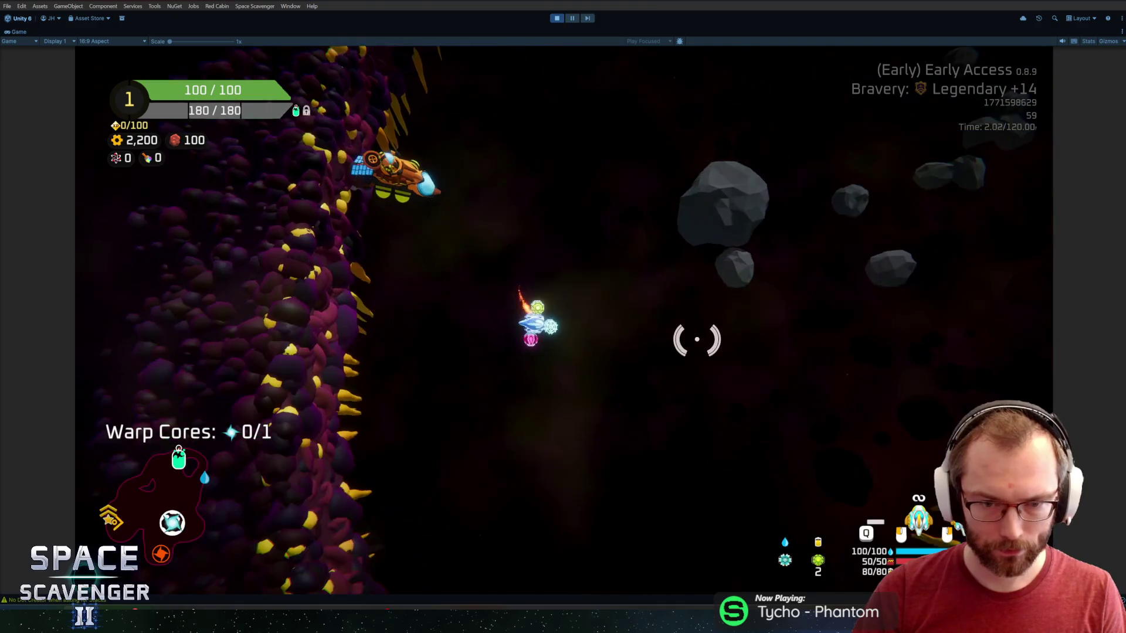
{"action": "key", "text": "d"}
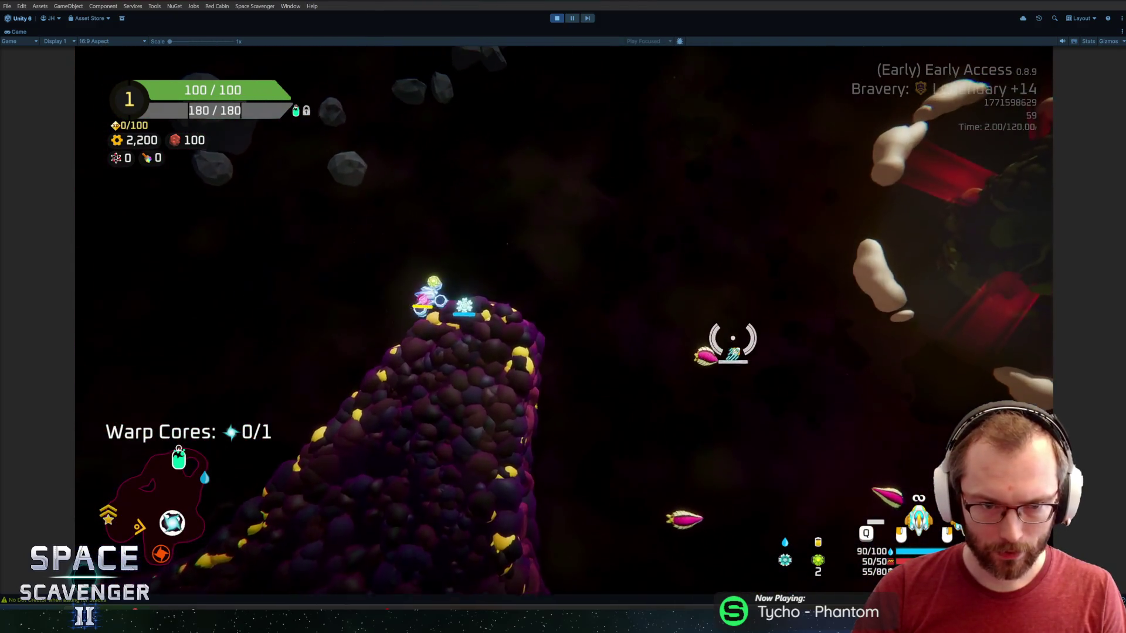
{"action": "key", "text": "q"}
{"action": "key", "text": "a"}
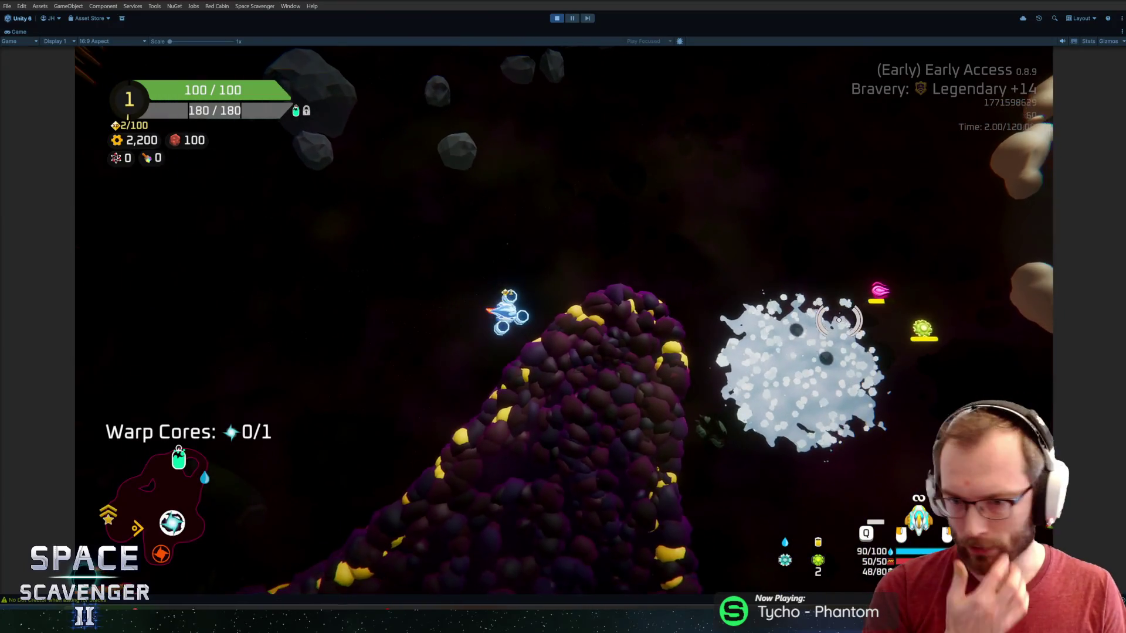
{"action": "key", "text": "w"}
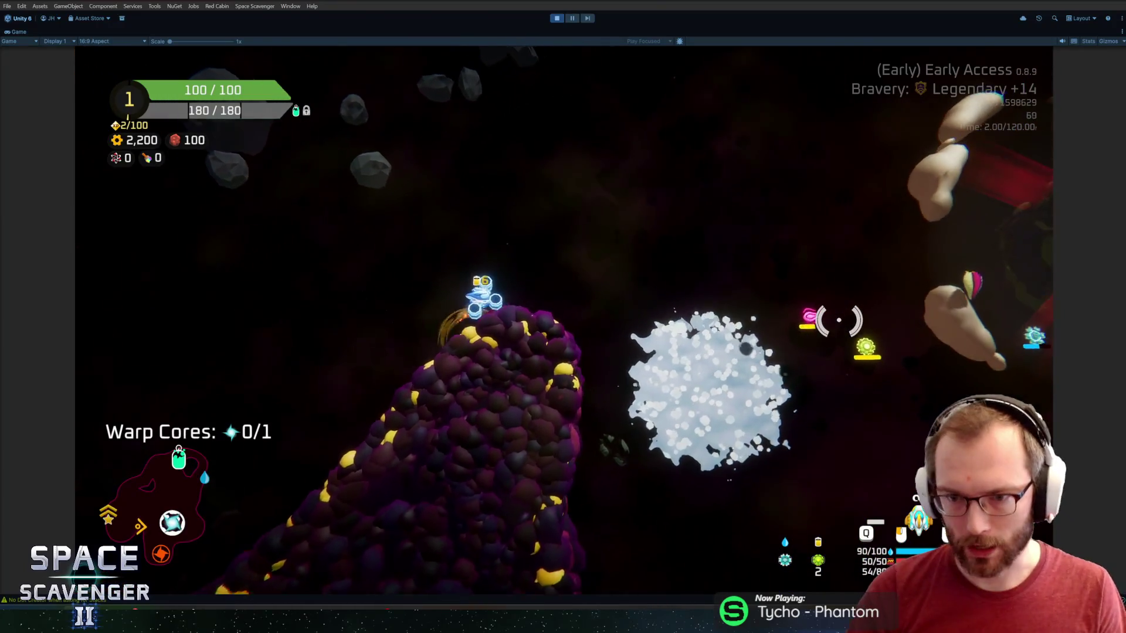
{"action": "key", "text": "a"}
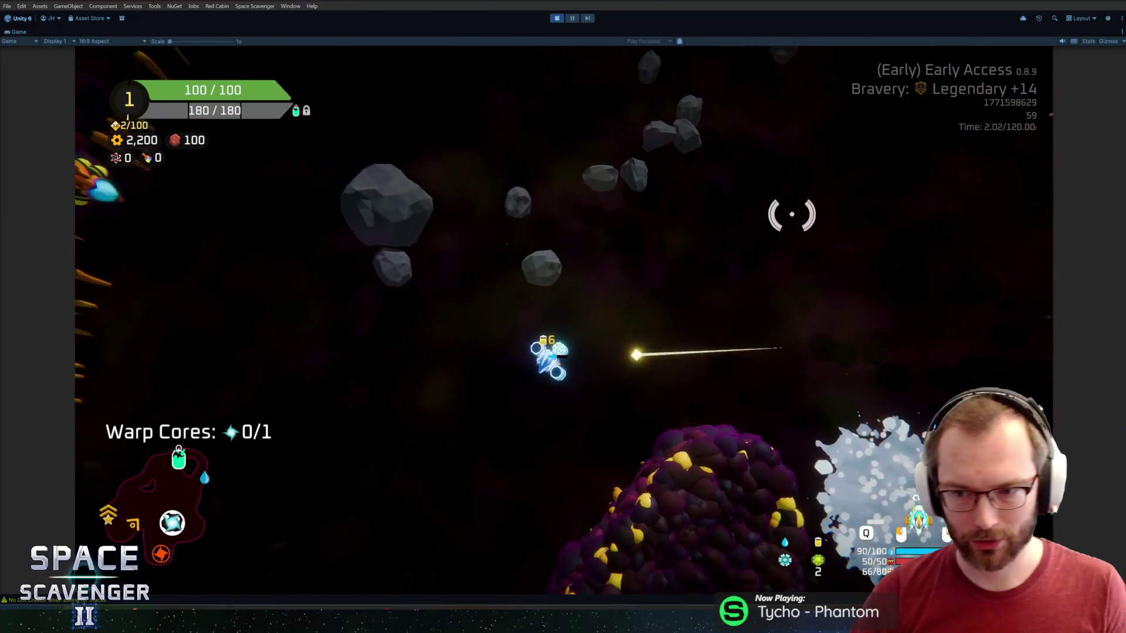
- In build mode, attach the Freeze Drone to the upper socket and stop the playtest
{"action": "key", "text": "Tab"}
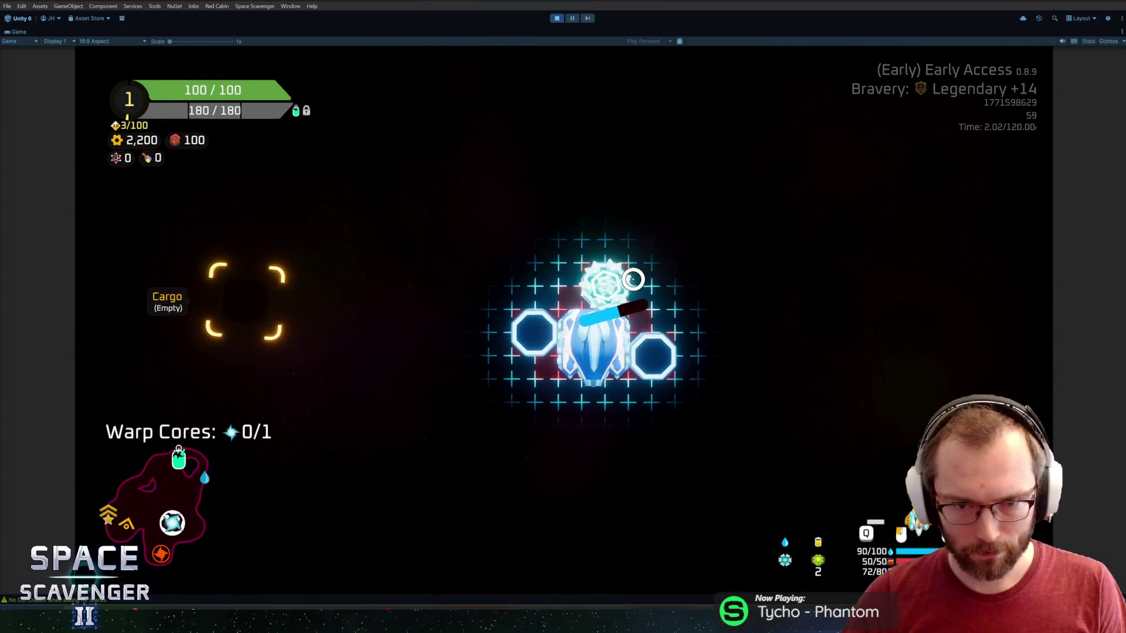
{"action": "left_click", "coordinate": [590, 282]}
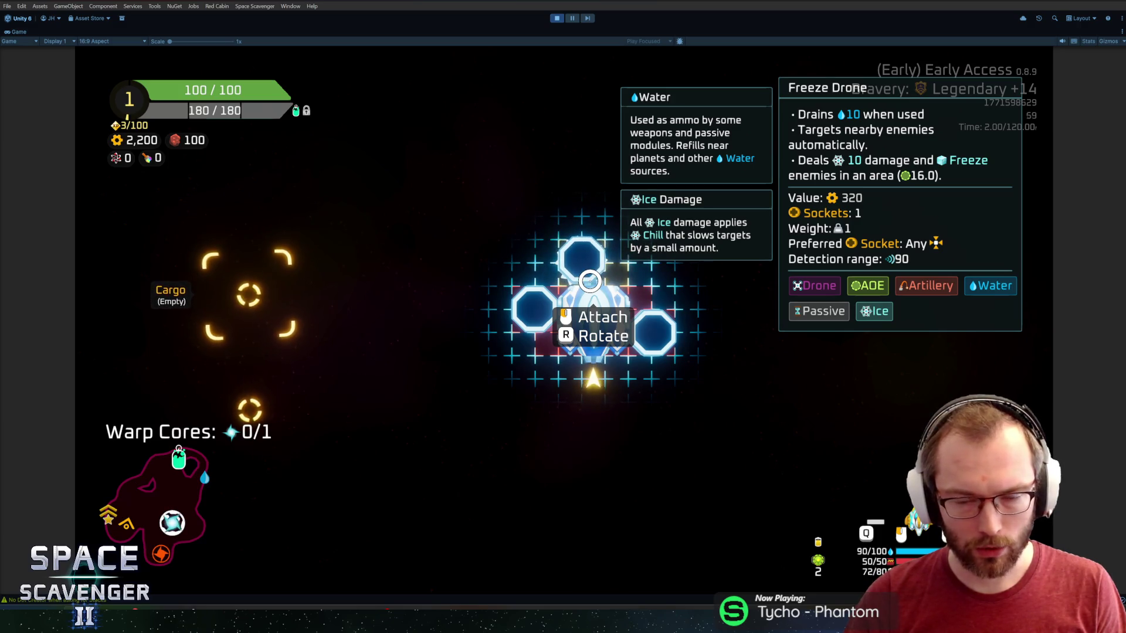
{"action": "left_click", "coordinate": [607, 281]}
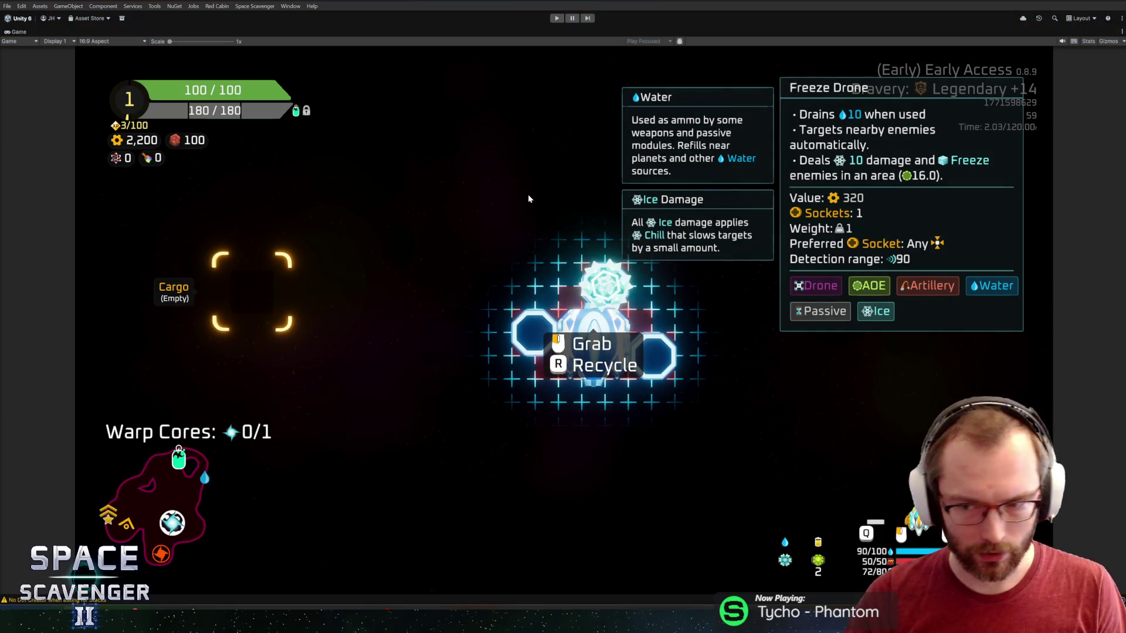
{"action": "key", "text": "ctrl+p"}
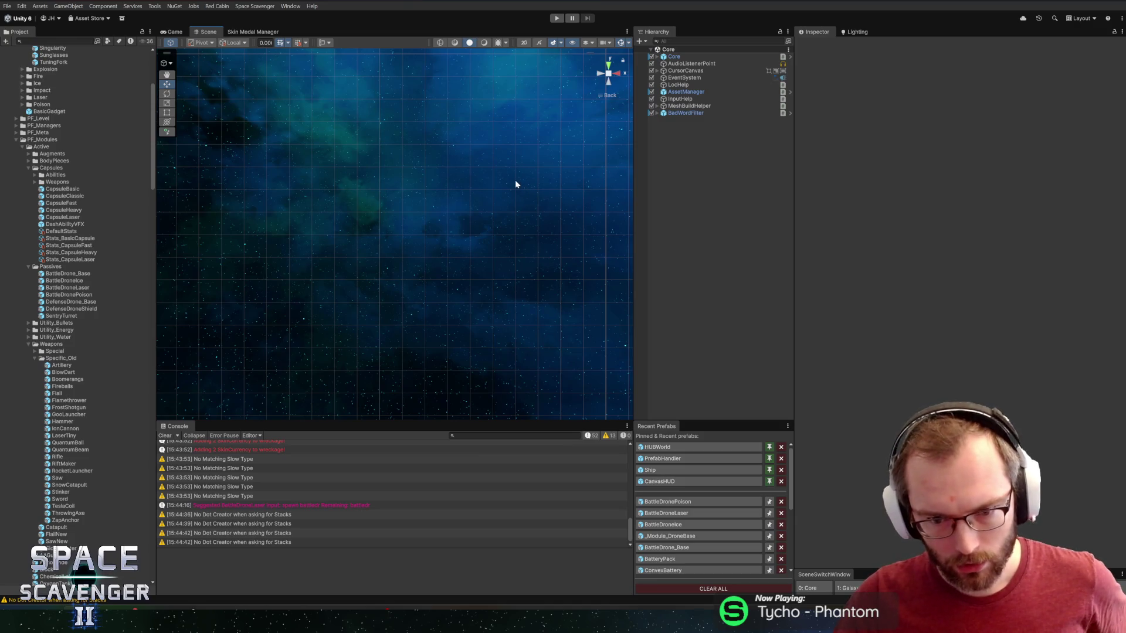
- Start a playtest in a maximized Game view and attach, then detach, the Laser Drone
{"action": "left_click", "coordinate": [557, 19]}
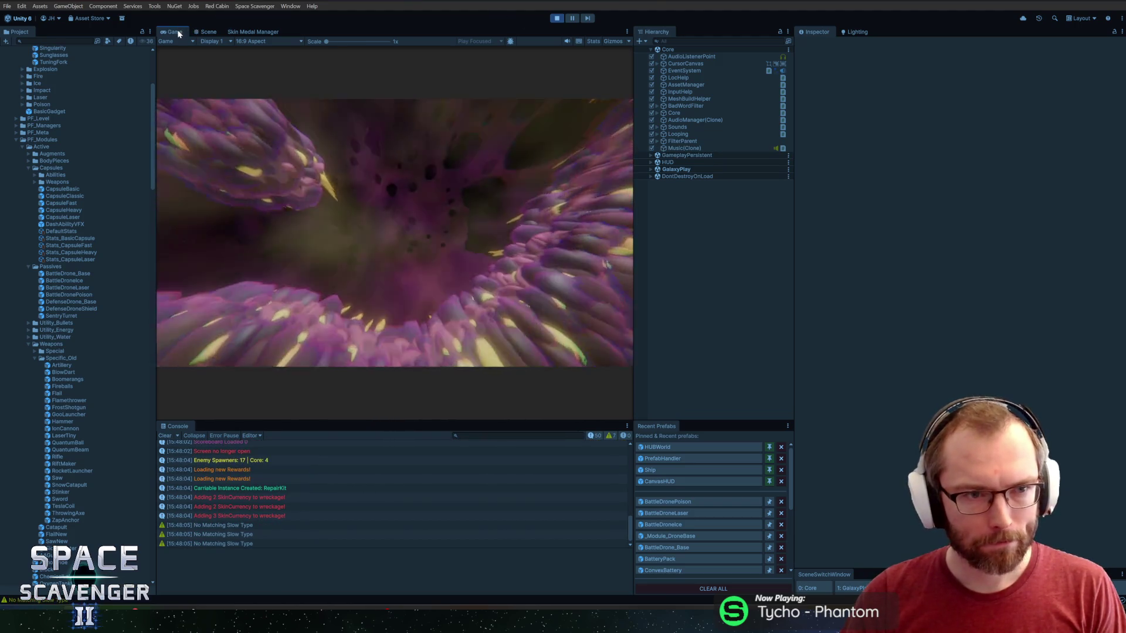
{"action": "double_click", "coordinate": [177, 31]}
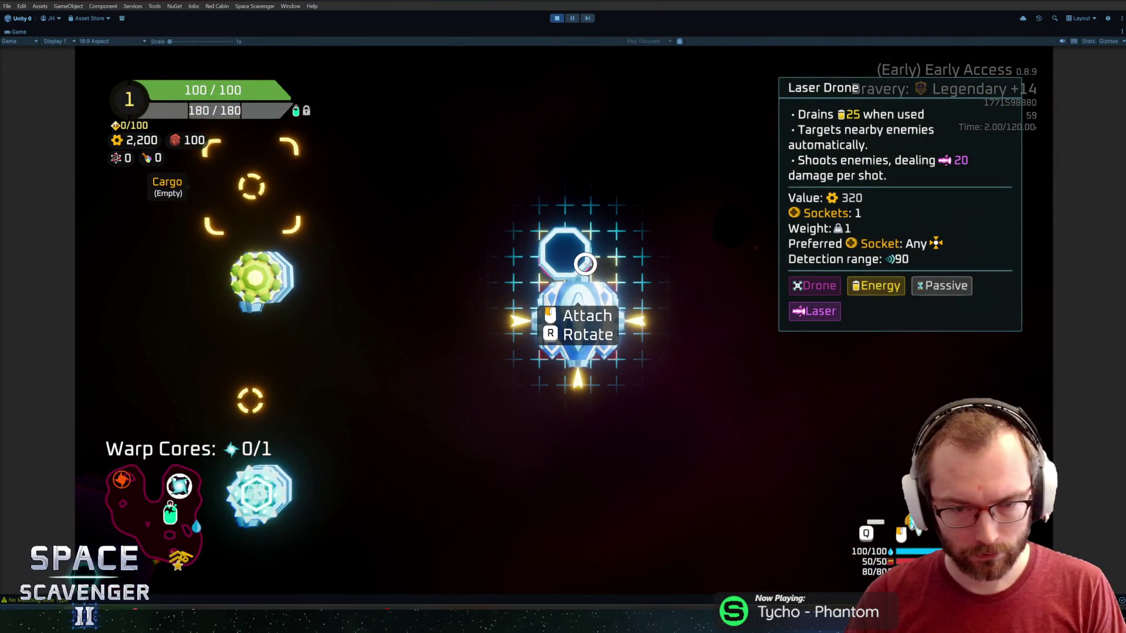
{"action": "left_click", "coordinate": [574, 264]}
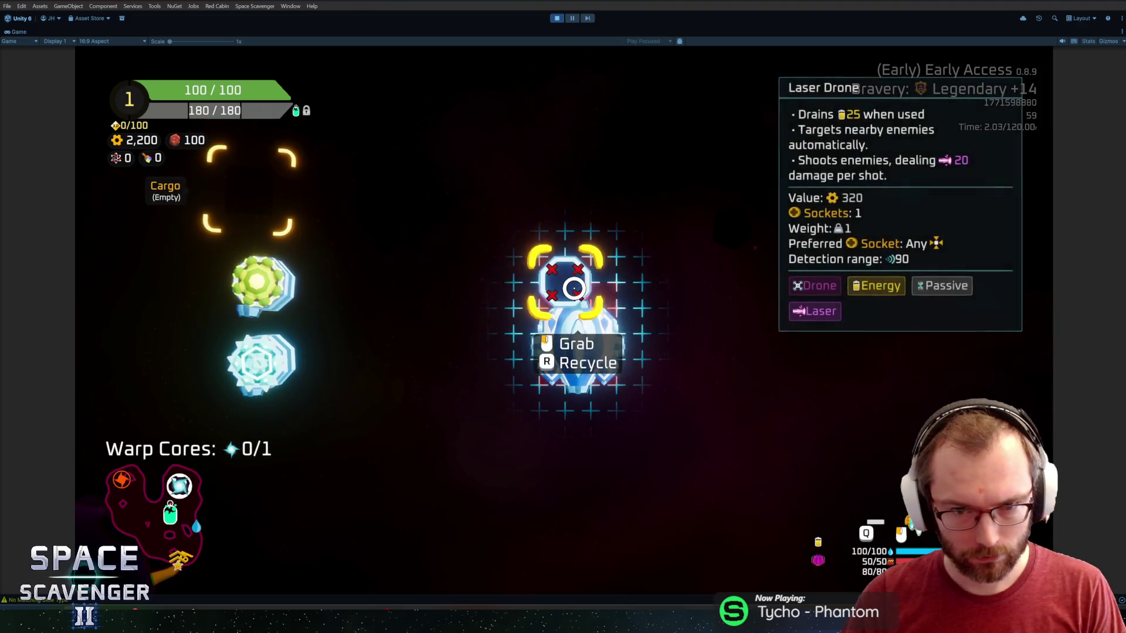
{"action": "key", "text": "r"}
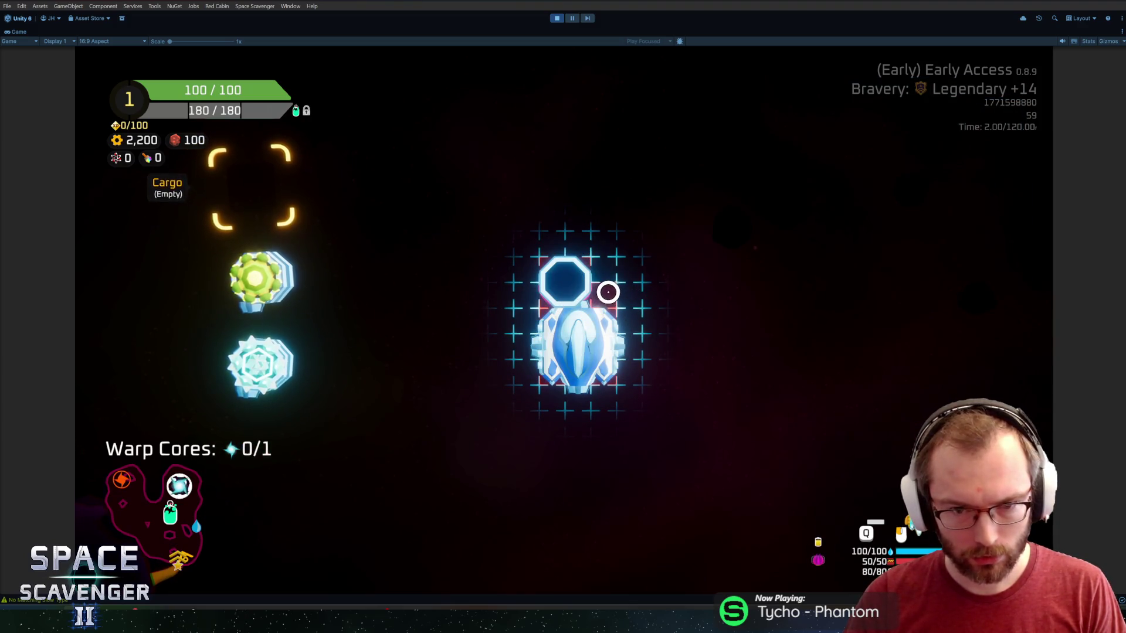
- Mount the Freeze Drone on the ship's right side, adjusting its position, then stop play mode
{"action": "left_click", "coordinate": [260, 366]}
{"action": "left_click", "coordinate": [656, 342]}
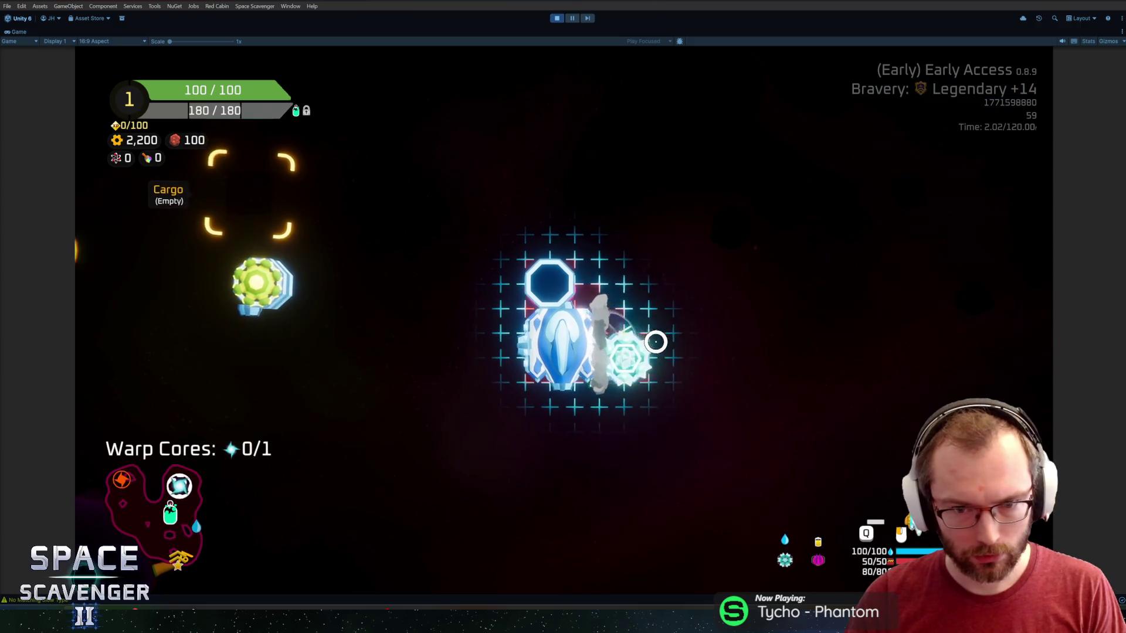
{"action": "left_click", "coordinate": [642, 346]}
{"action": "left_click", "coordinate": [638, 349]}
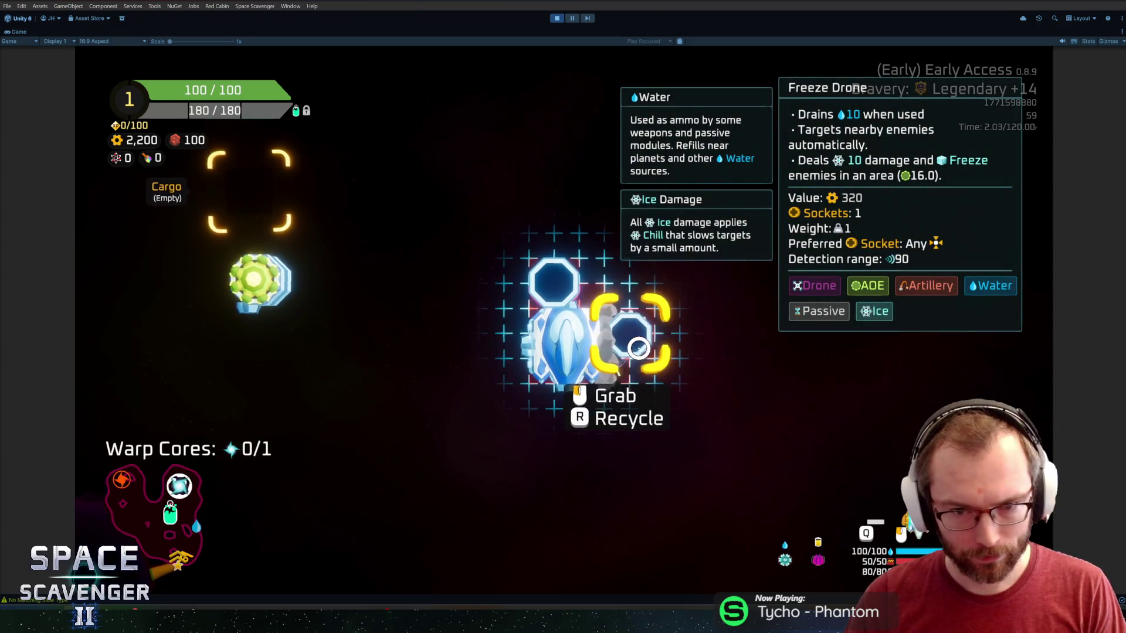
{"action": "left_click", "coordinate": [636, 348]}
{"action": "left_click", "coordinate": [645, 364]}
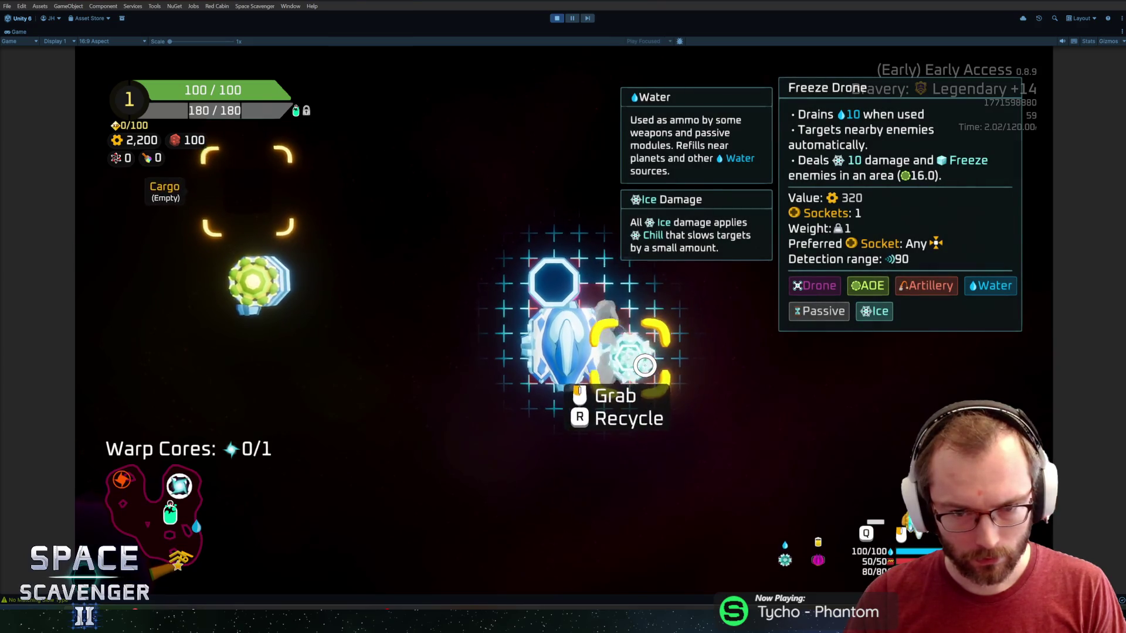
{"action": "key", "text": "ctrl+p"}
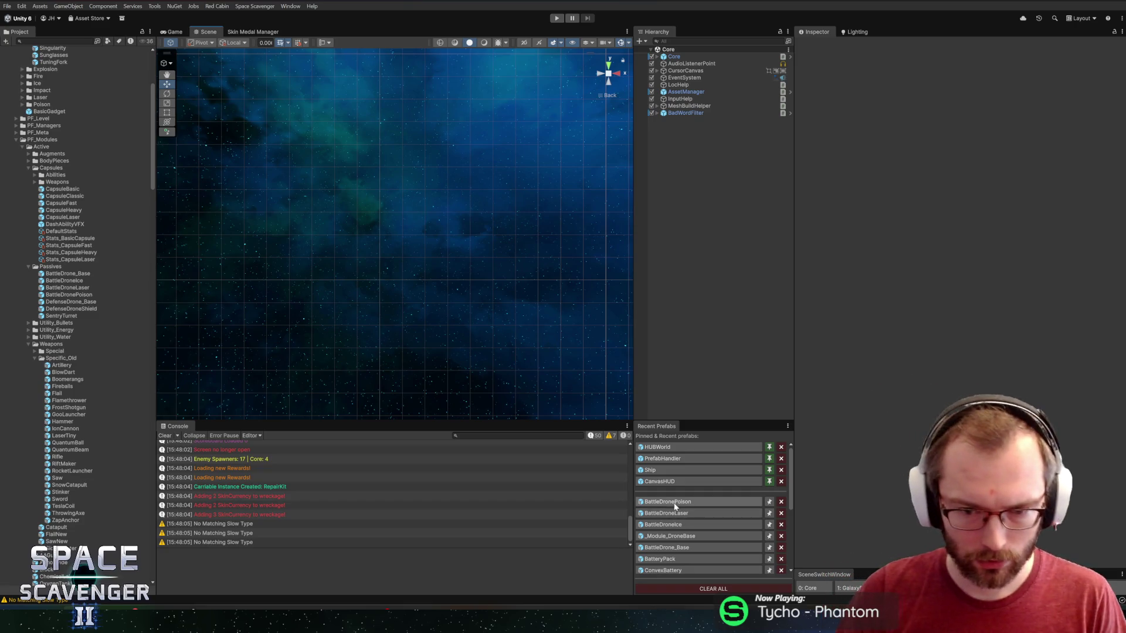
- Open _Module_DroneBase, update its block size, save, and close the prefab
{"action": "left_click", "coordinate": [675, 536]}
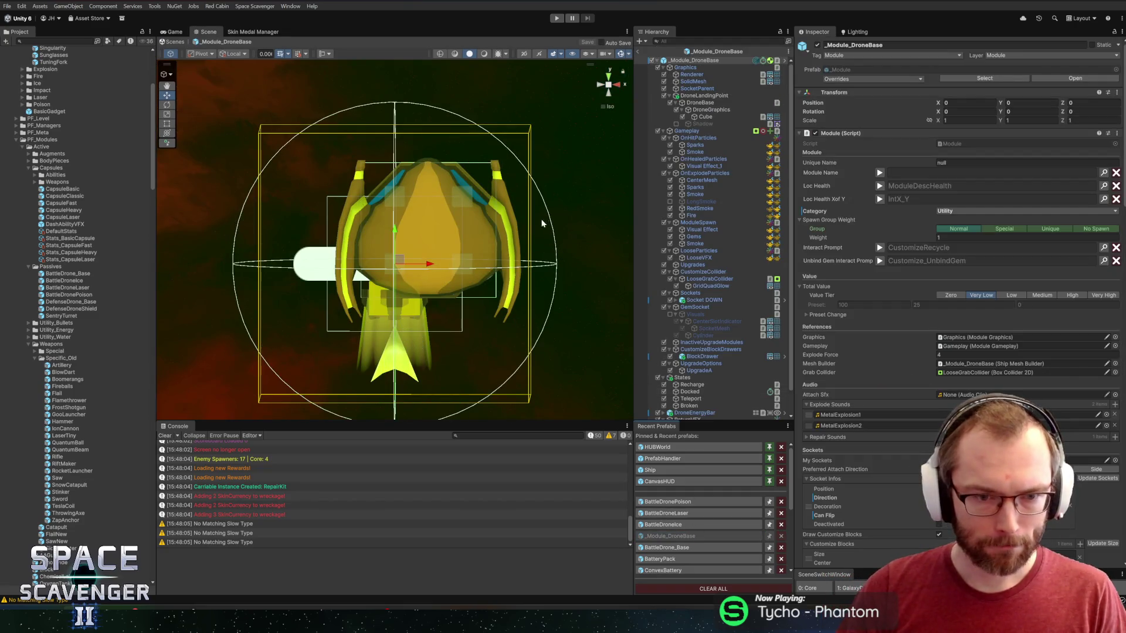
{"action": "scroll", "coordinate": [450, 245], "scroll_direction": "up", "scroll_amount": 2}
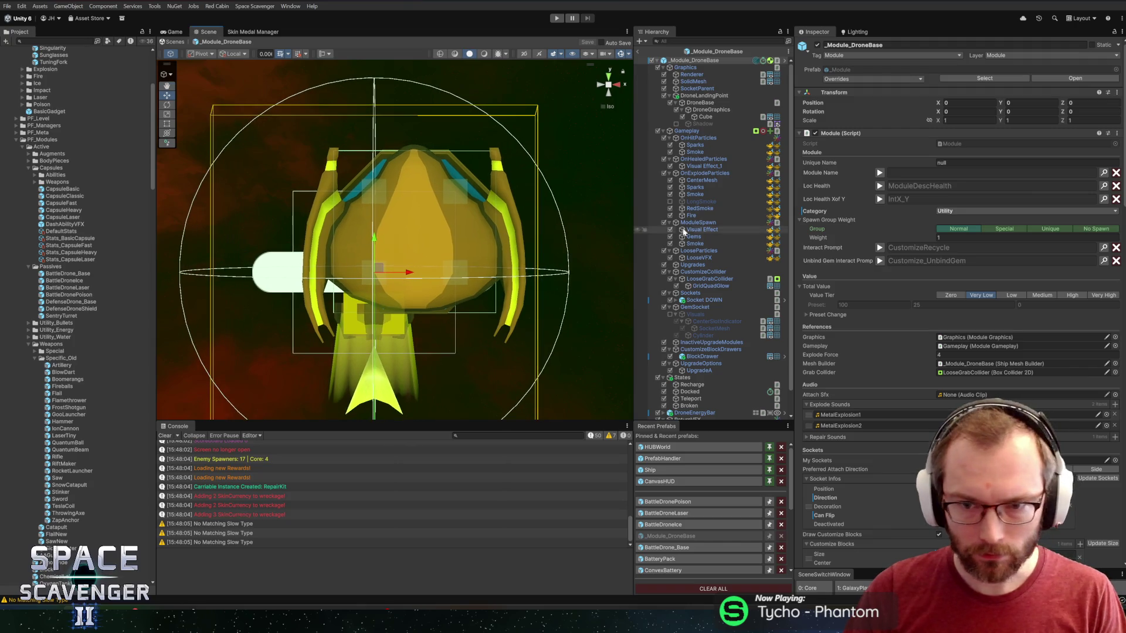
{"action": "scroll", "coordinate": [1008, 334], "scroll_direction": "down", "scroll_amount": 6}
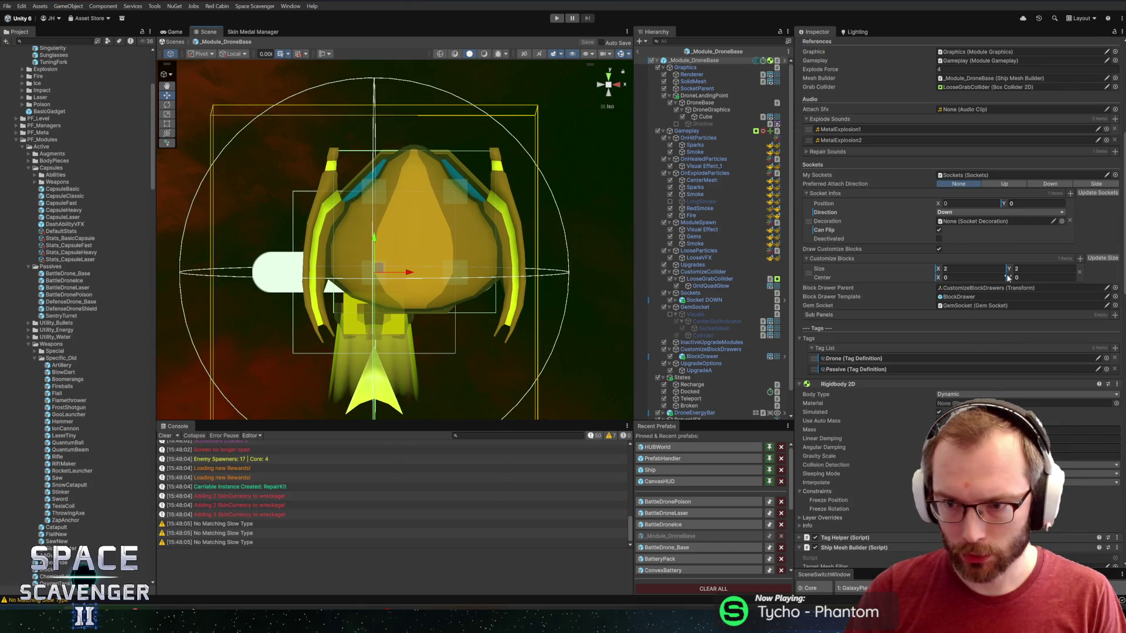
{"action": "left_click", "coordinate": [1106, 262]}
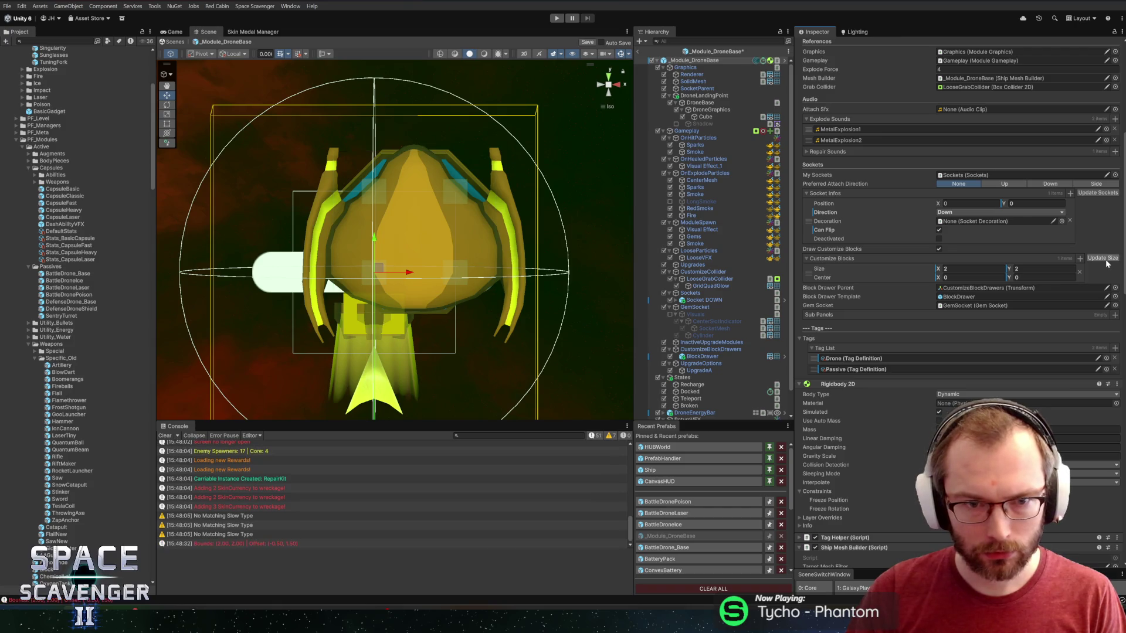
{"action": "key", "text": "ctrl+s"}
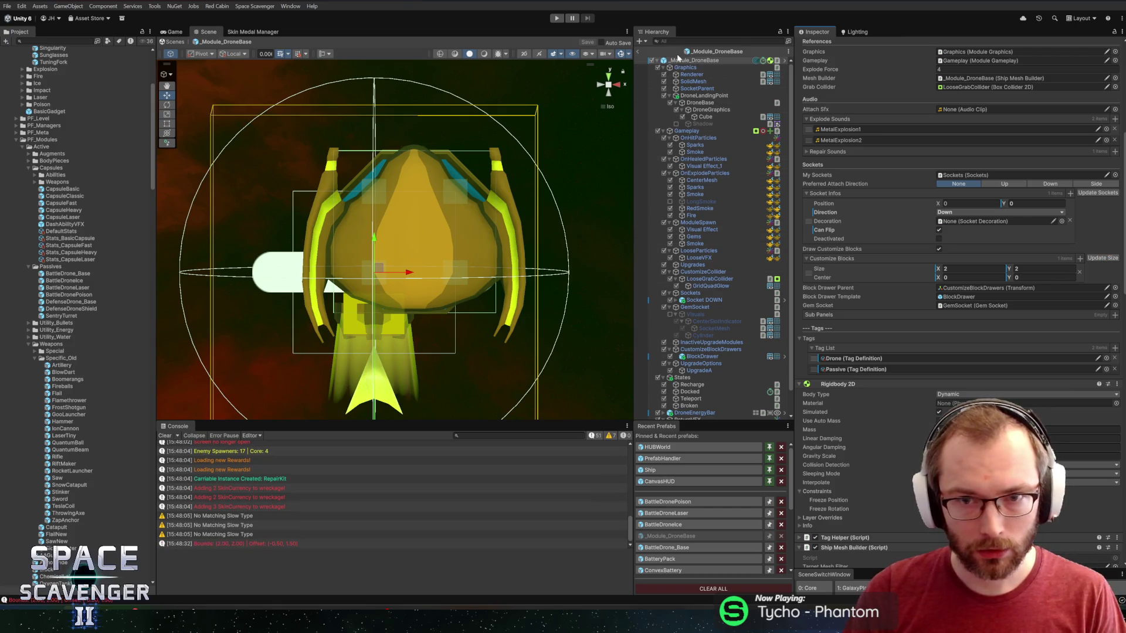
{"action": "left_click", "coordinate": [638, 51]}
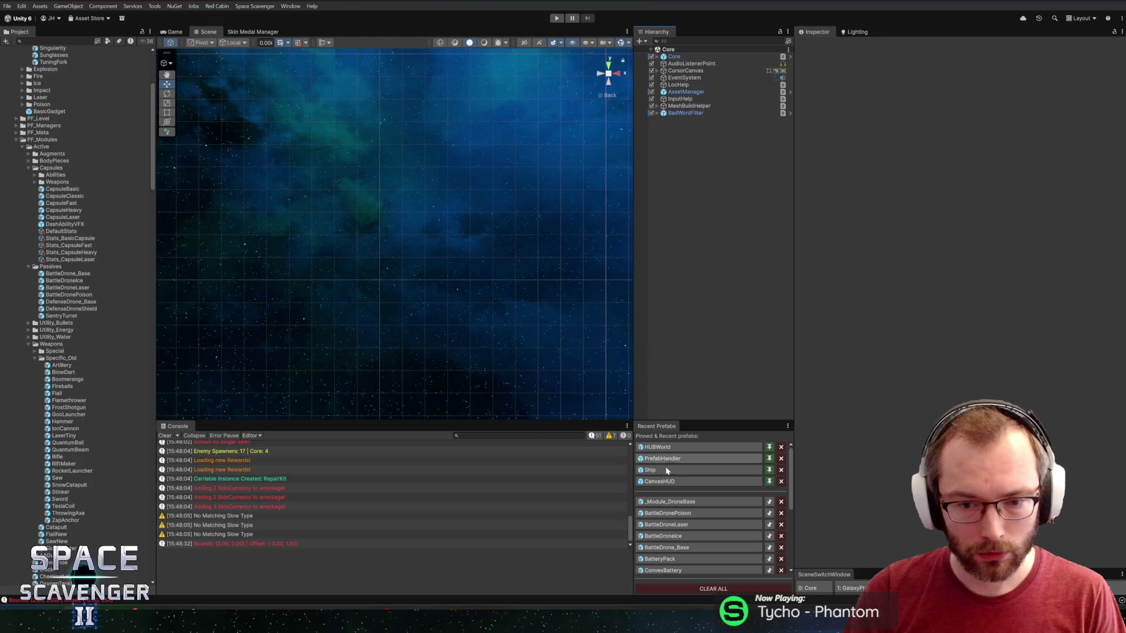
- Inspect the BattleDronePoison prefab, then open BattleDrone_Base from the Project panel
{"action": "left_click", "coordinate": [667, 514]}
{"action": "scroll", "coordinate": [488, 104], "scroll_direction": "up", "scroll_amount": 3}
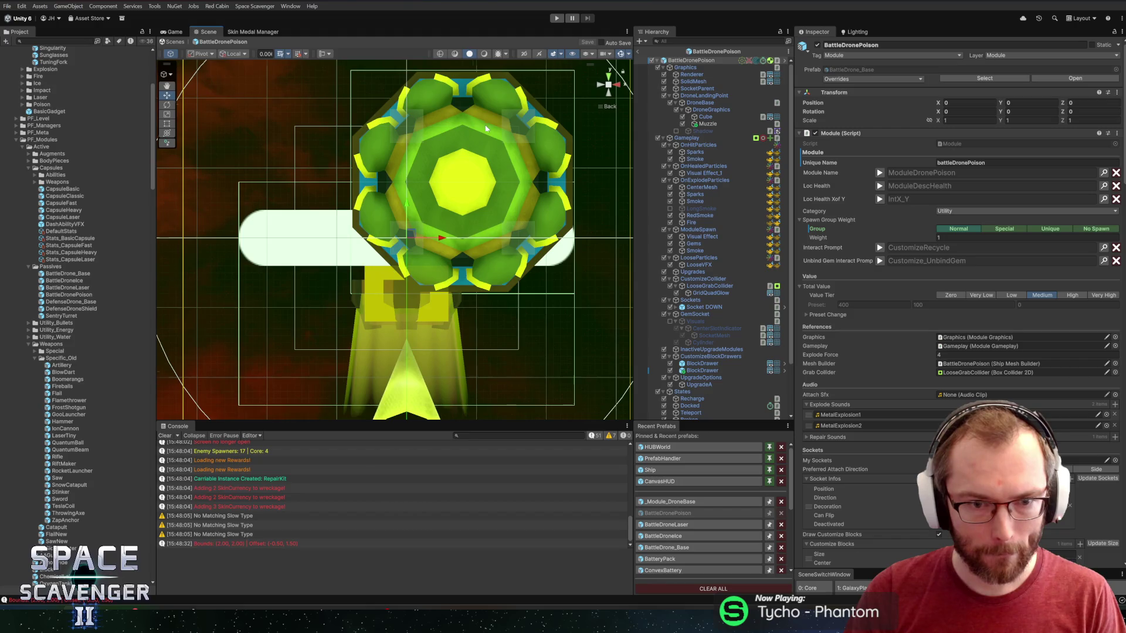
{"action": "scroll", "coordinate": [486, 128], "scroll_direction": "down", "scroll_amount": 2}
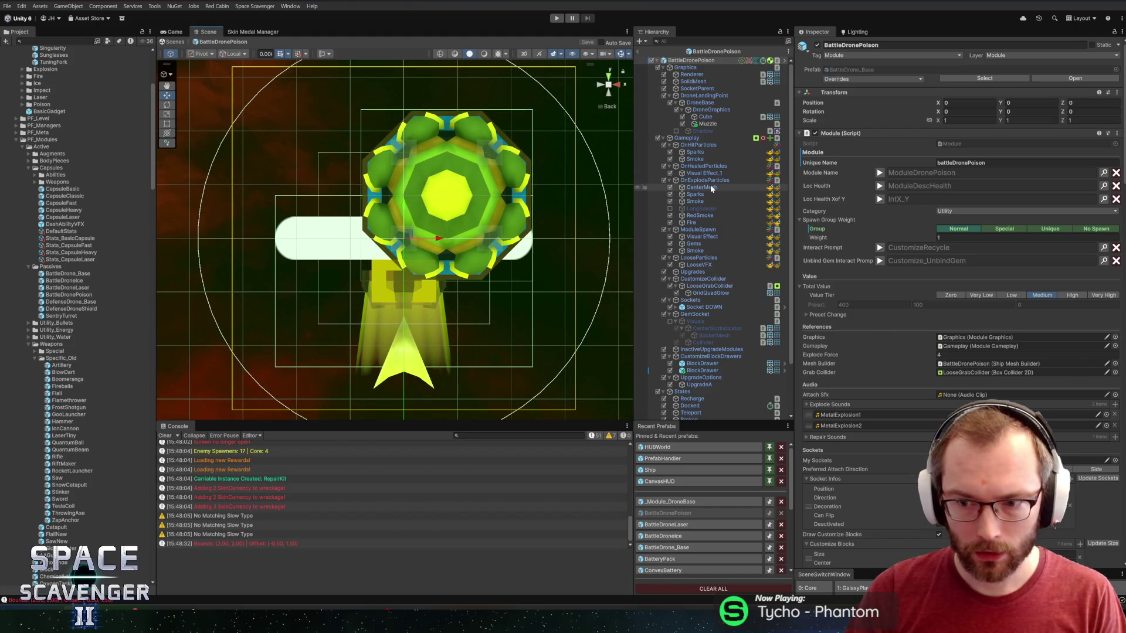
{"action": "scroll", "coordinate": [873, 361], "scroll_direction": "down", "scroll_amount": 5}
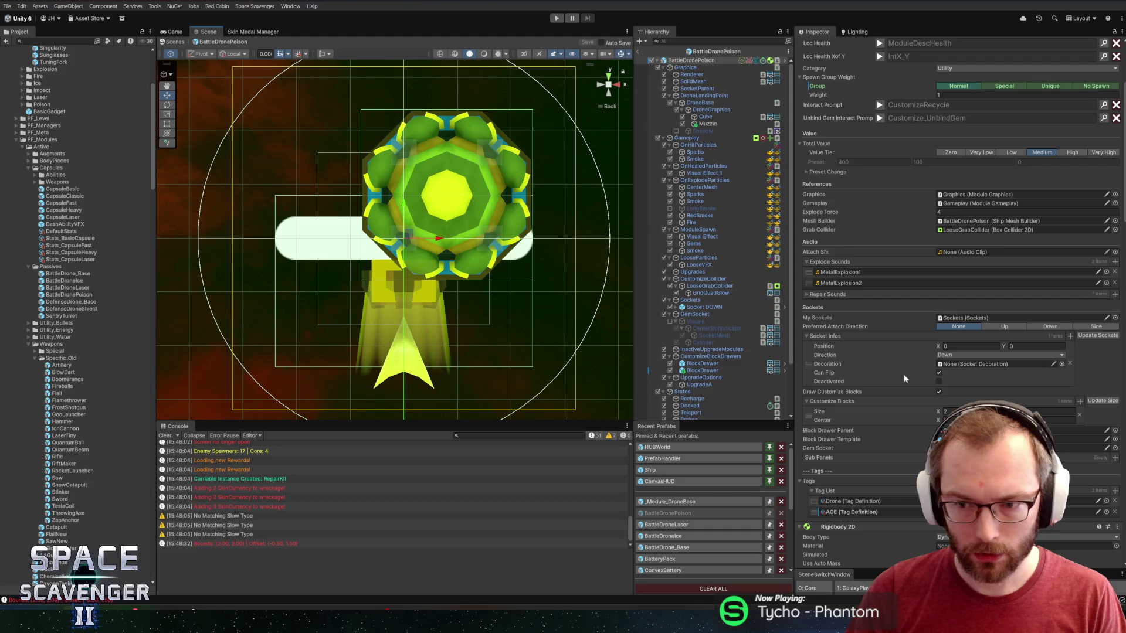
{"action": "left_click", "coordinate": [728, 52]}
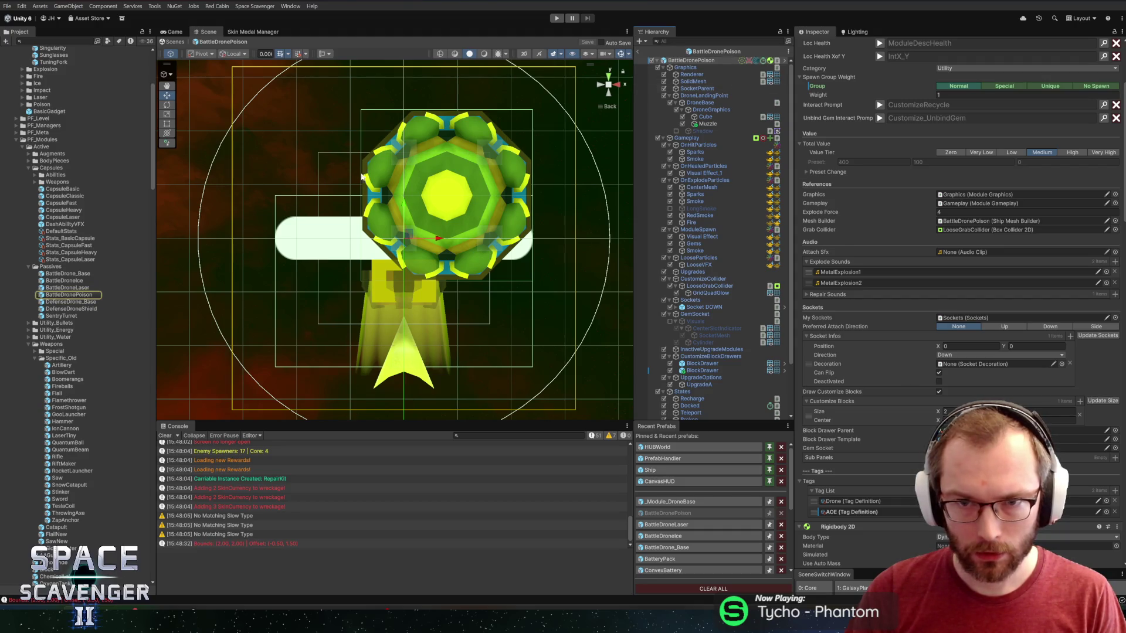
{"action": "double_click", "coordinate": [67, 274]}
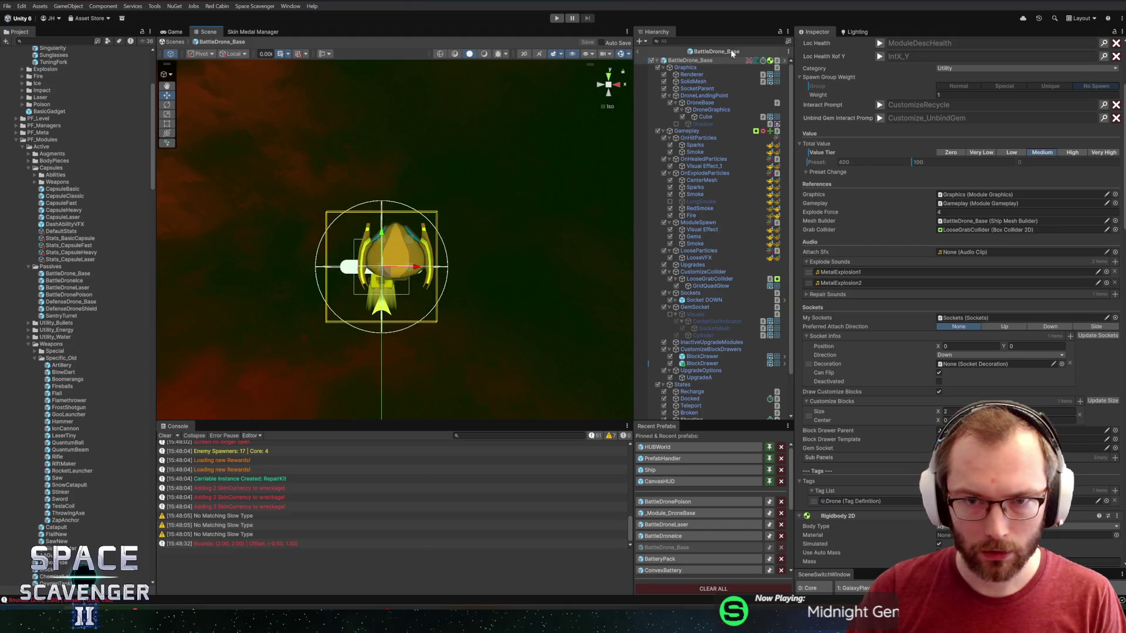
{"action": "left_click", "coordinate": [670, 513]}
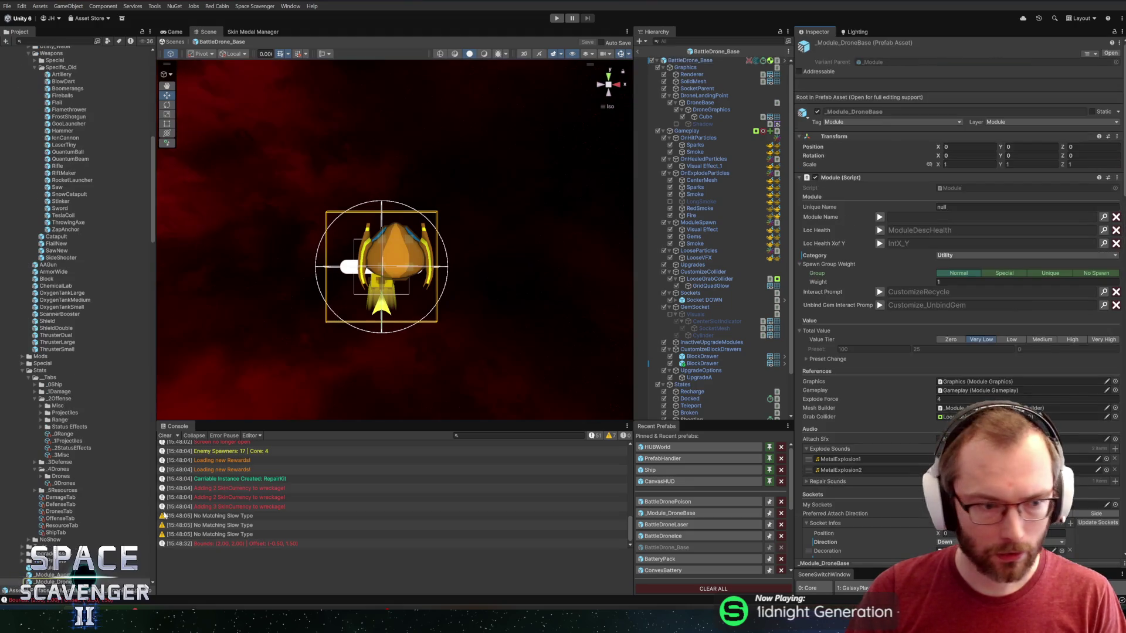
{"action": "double_click", "coordinate": [73, 450]}
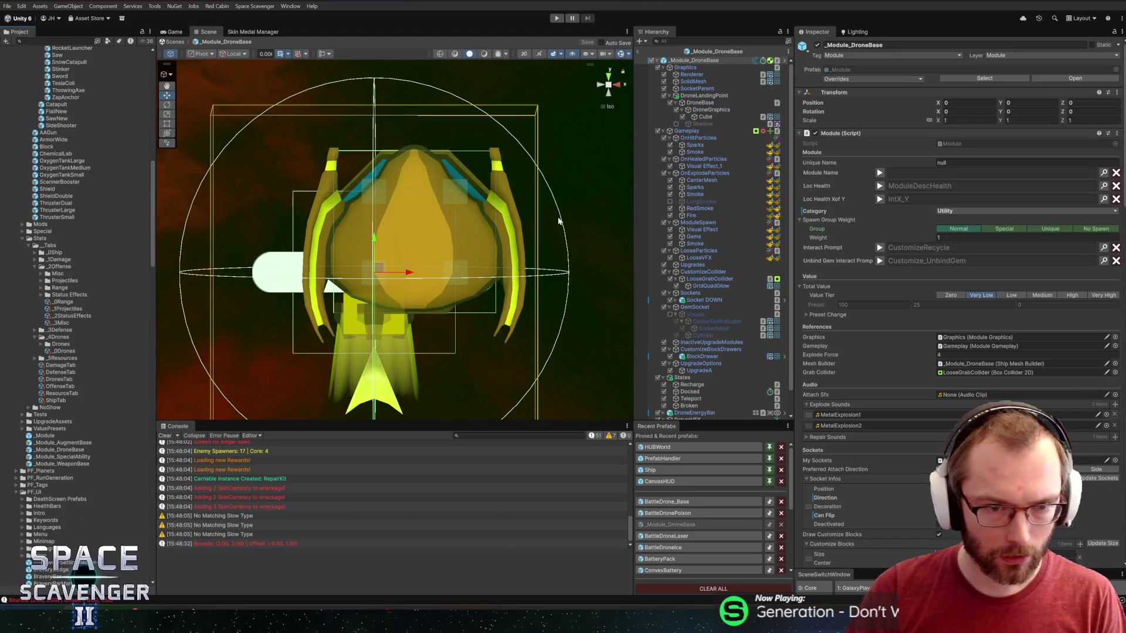
{"action": "scroll", "coordinate": [974, 382], "scroll_direction": "down", "scroll_amount": 5}
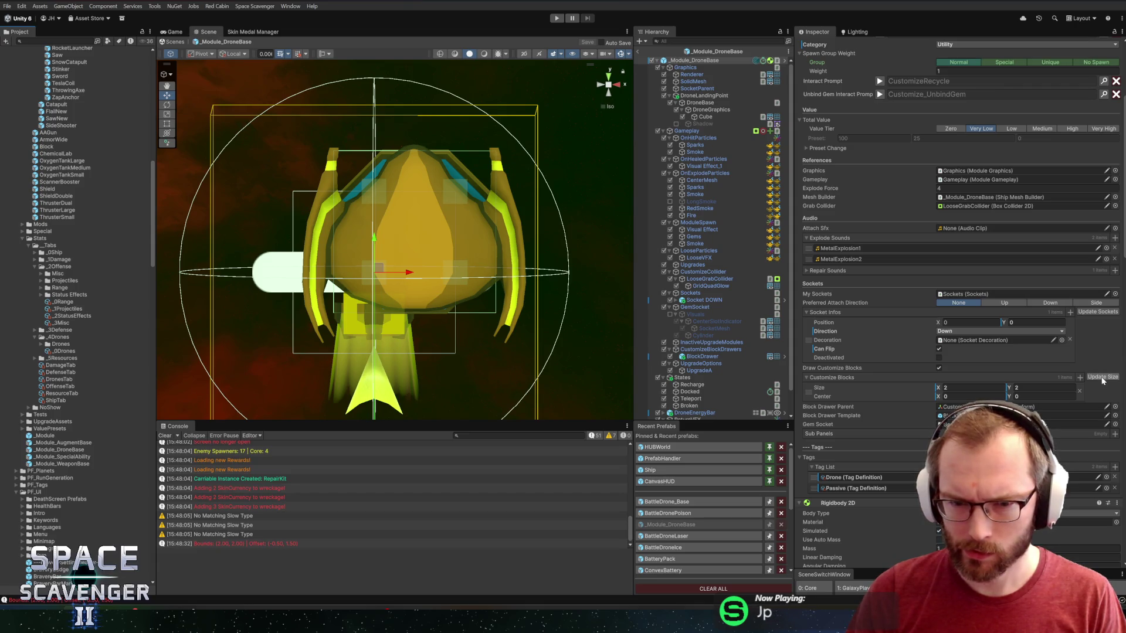
{"action": "left_click", "coordinate": [1102, 377]}
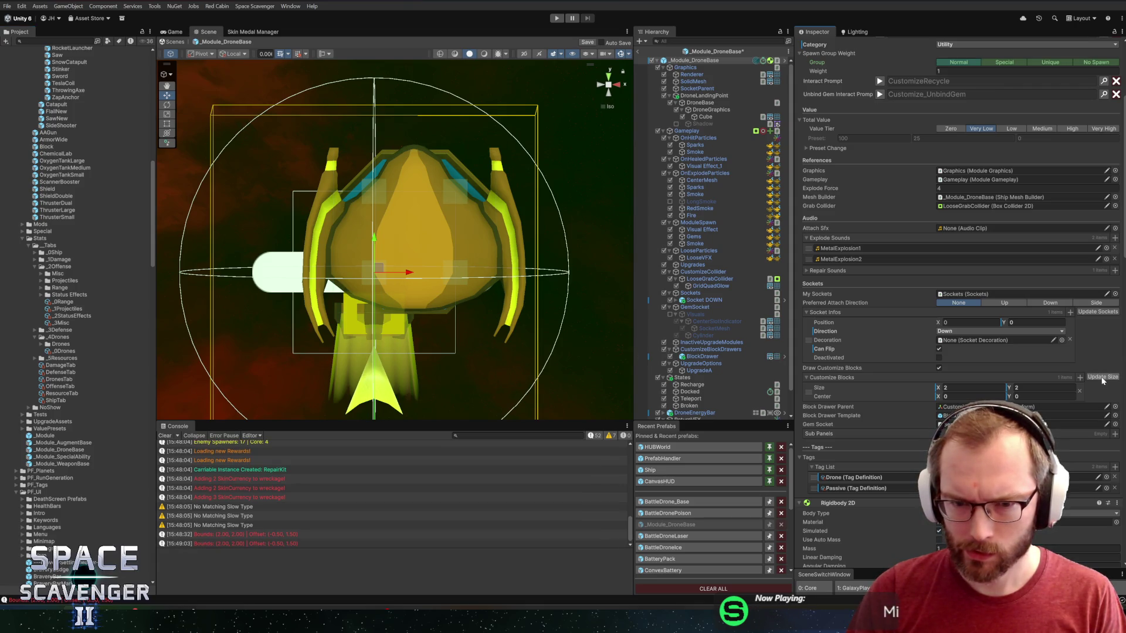
{"action": "left_click", "coordinate": [712, 357]}
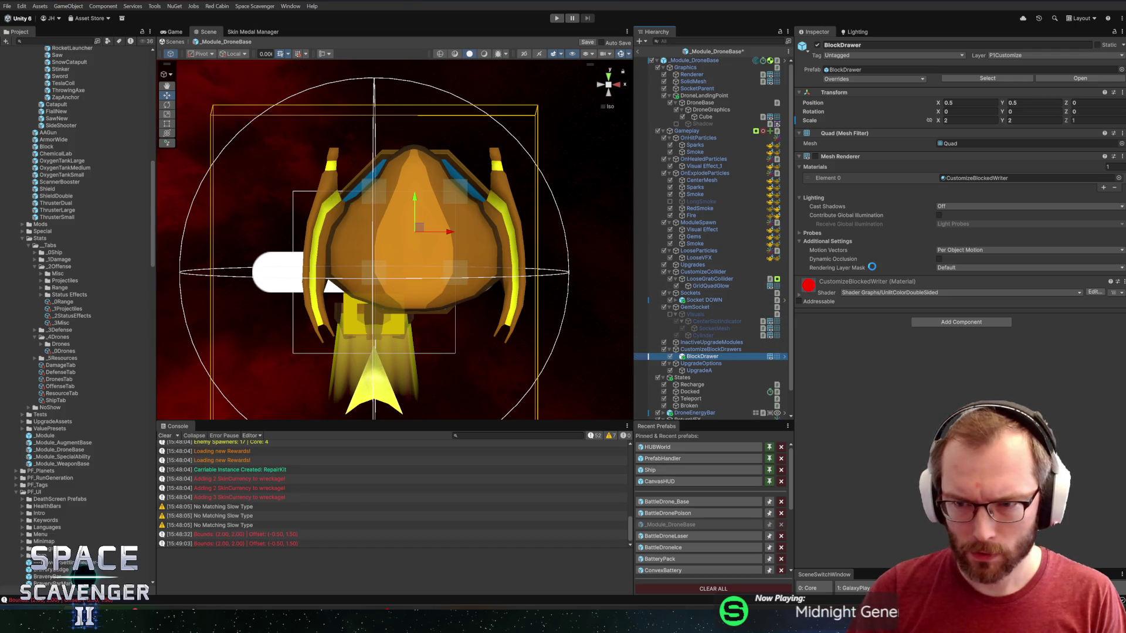
{"action": "left_click", "coordinate": [815, 156]}
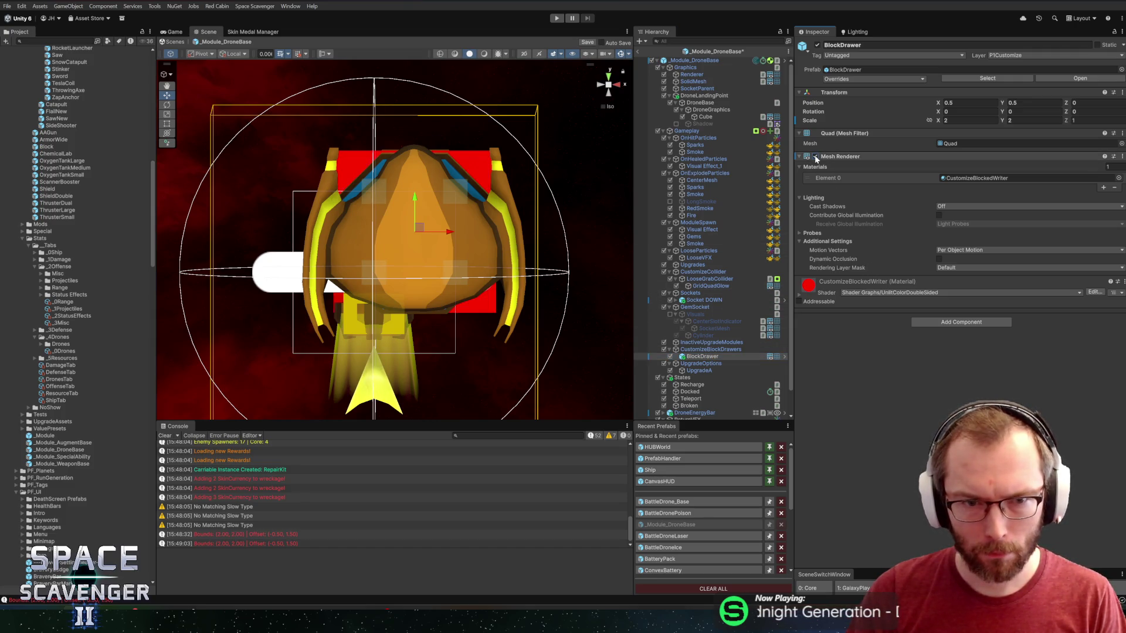
{"action": "left_click", "coordinate": [815, 157]}
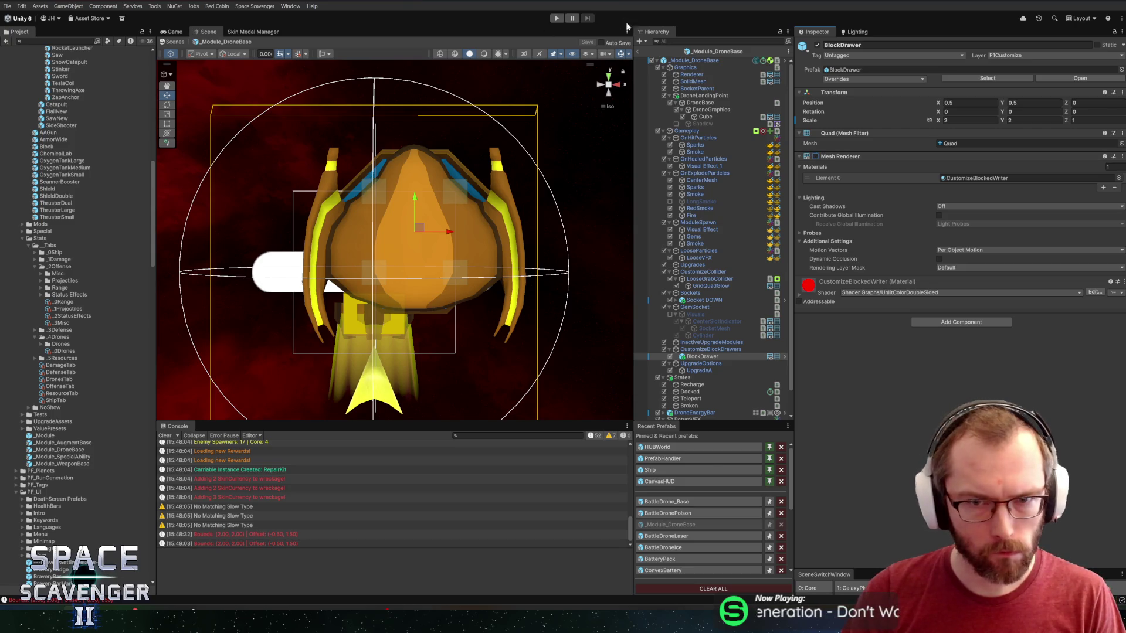
{"action": "left_click", "coordinate": [717, 51]}
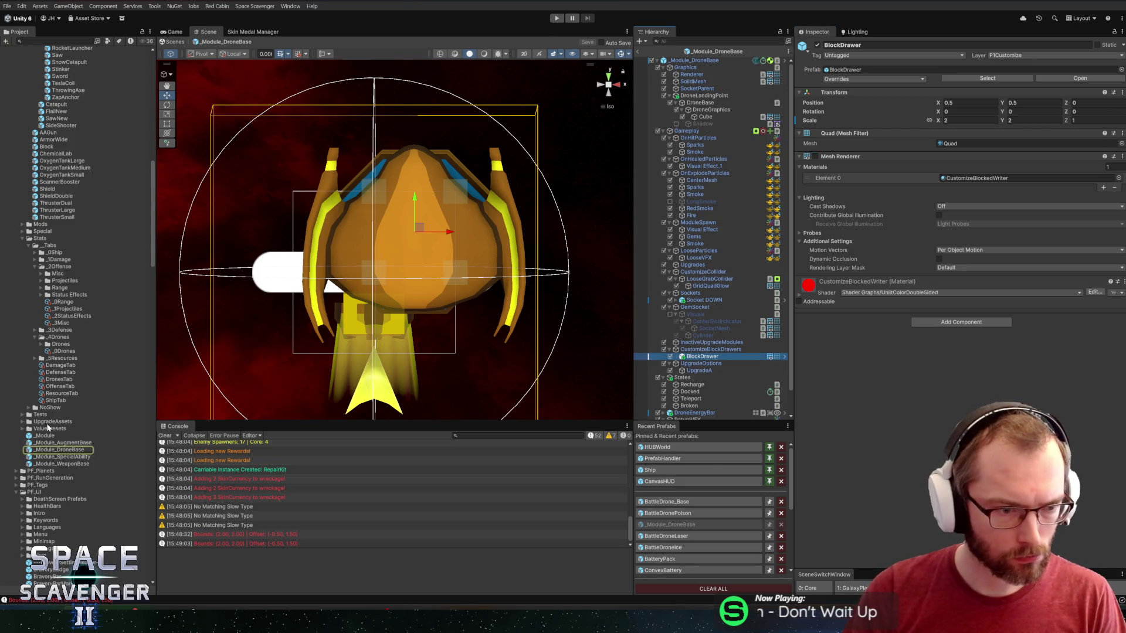
{"action": "scroll", "coordinate": [47, 446], "scroll_direction": "up", "scroll_amount": 10}
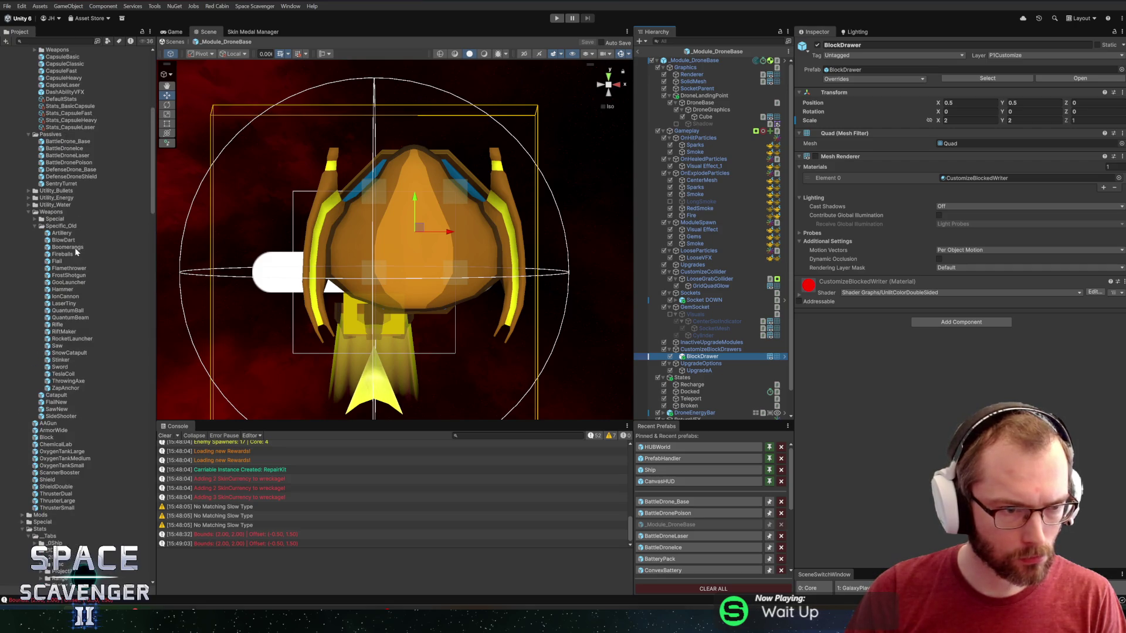
{"action": "scroll", "coordinate": [53, 347], "scroll_direction": "down", "scroll_amount": 5}
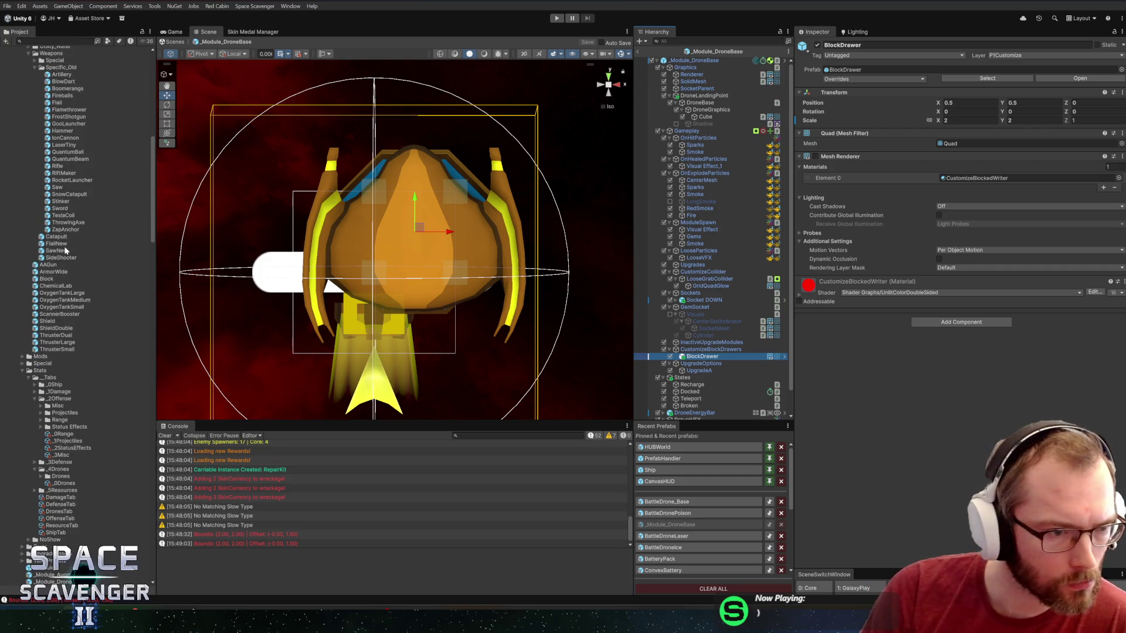
{"action": "scroll", "coordinate": [64, 249], "scroll_direction": "up", "scroll_amount": 4}
{"action": "scroll", "coordinate": [64, 186], "scroll_direction": "up", "scroll_amount": 3}
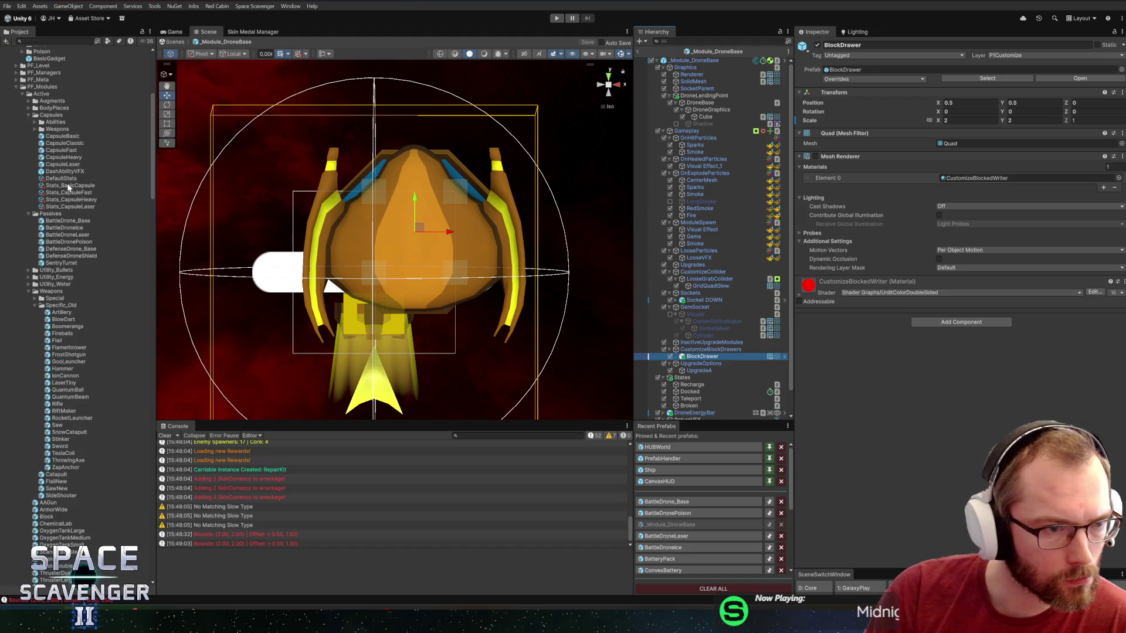
- Open the BattleDroneLaser prefab and preview GridQuadGlow by toggling its rendering on and off
{"action": "double_click", "coordinate": [54, 228]}
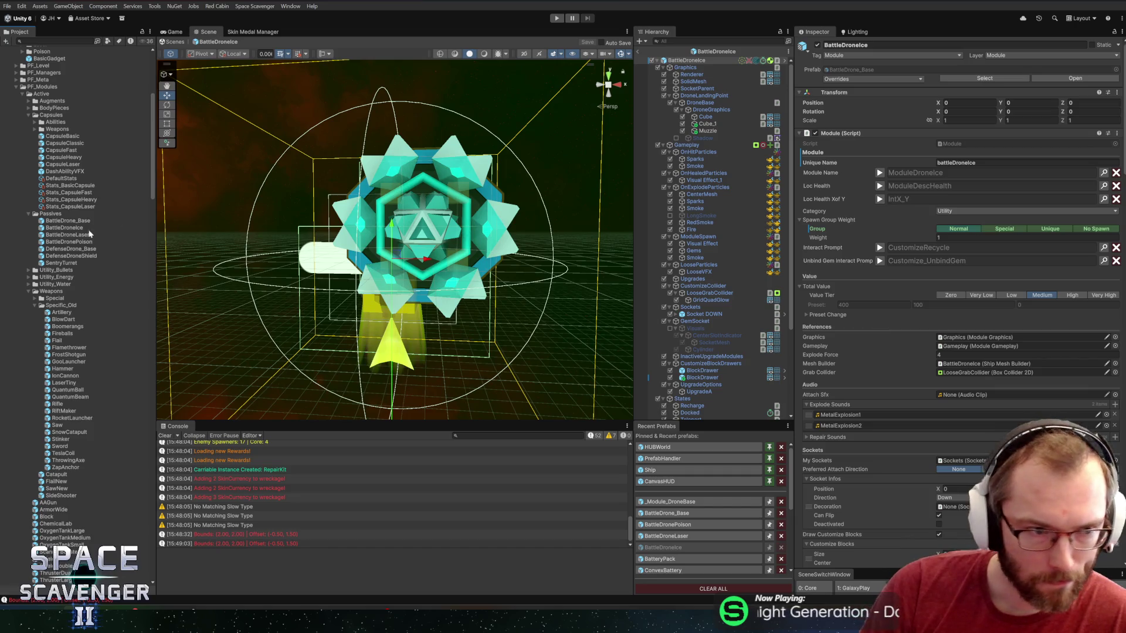
{"action": "double_click", "coordinate": [88, 235]}
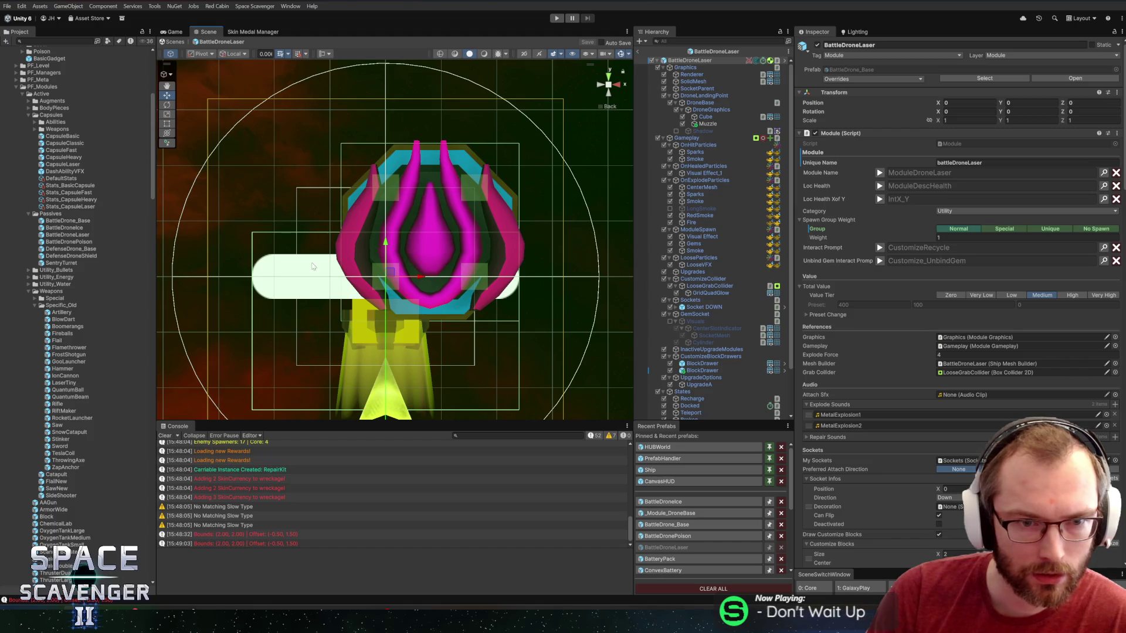
{"action": "left_click", "coordinate": [709, 294]}
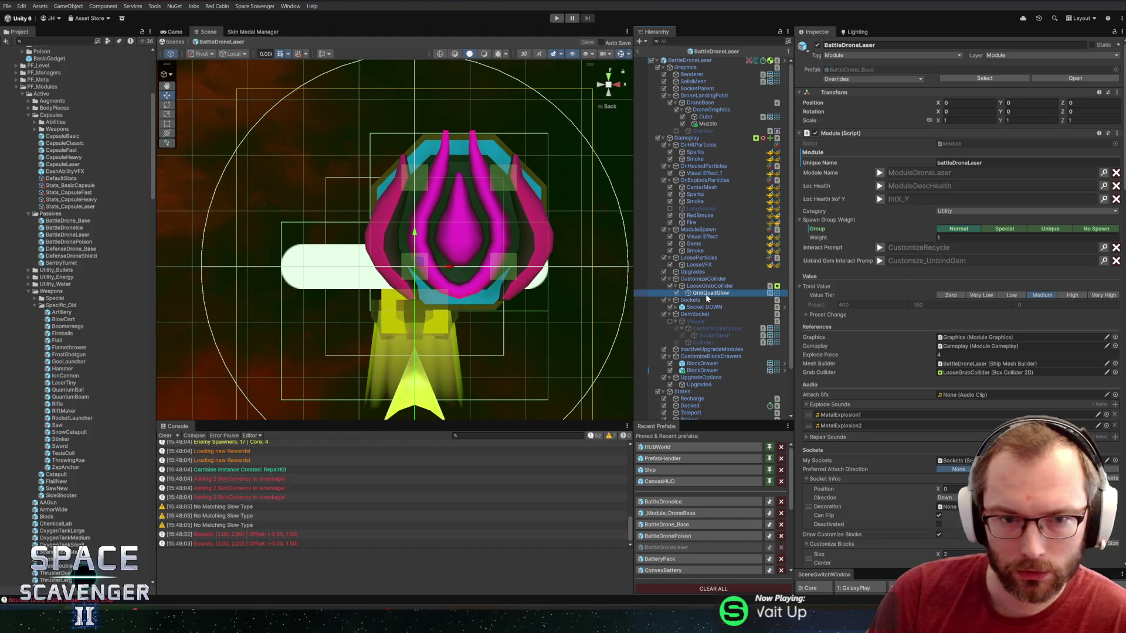
{"action": "left_click", "coordinate": [816, 138]}
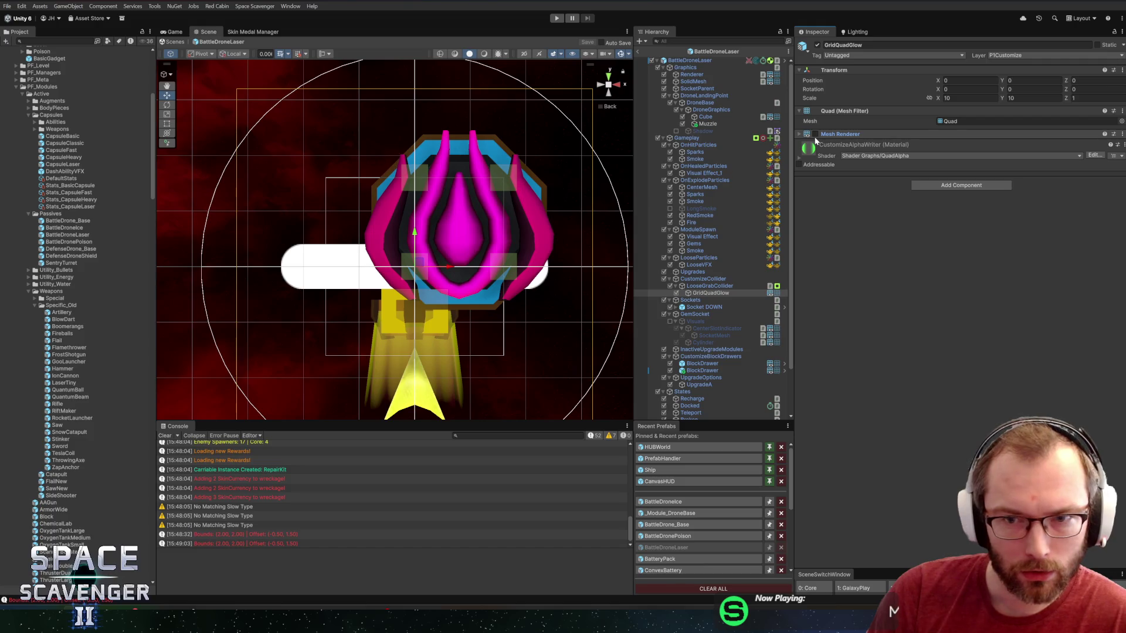
{"action": "left_click", "coordinate": [815, 135]}
{"action": "left_click", "coordinate": [799, 133]}
{"action": "left_click", "coordinate": [814, 135]}
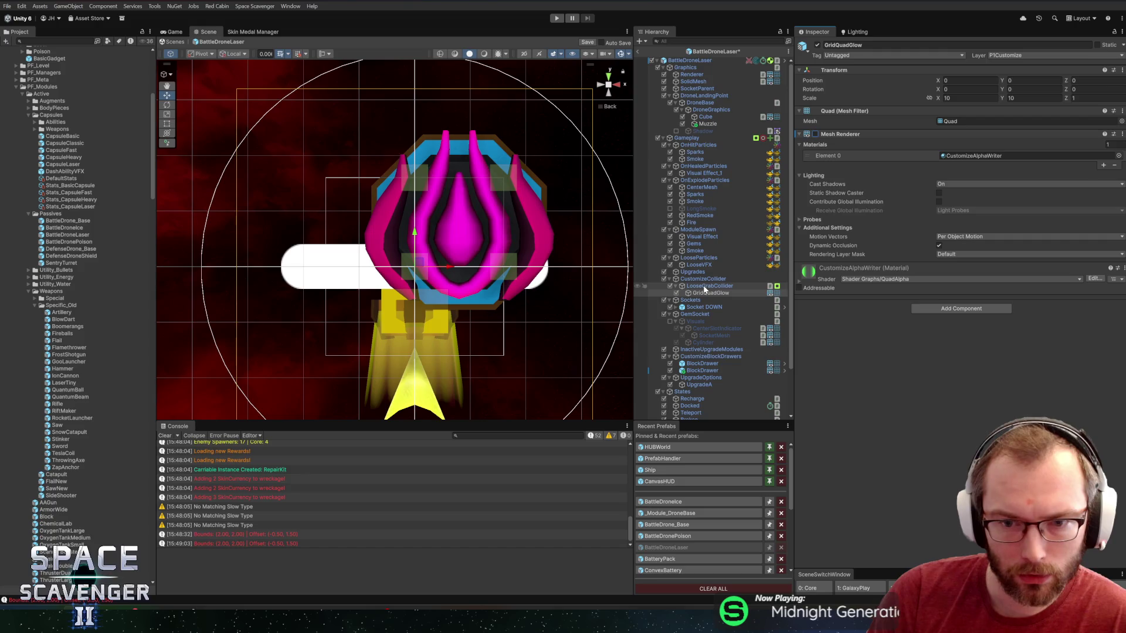
- Identify and delete the duplicate BlockDrawer in BattleDroneLaser, then save the prefab
{"action": "left_click", "coordinate": [706, 371]}
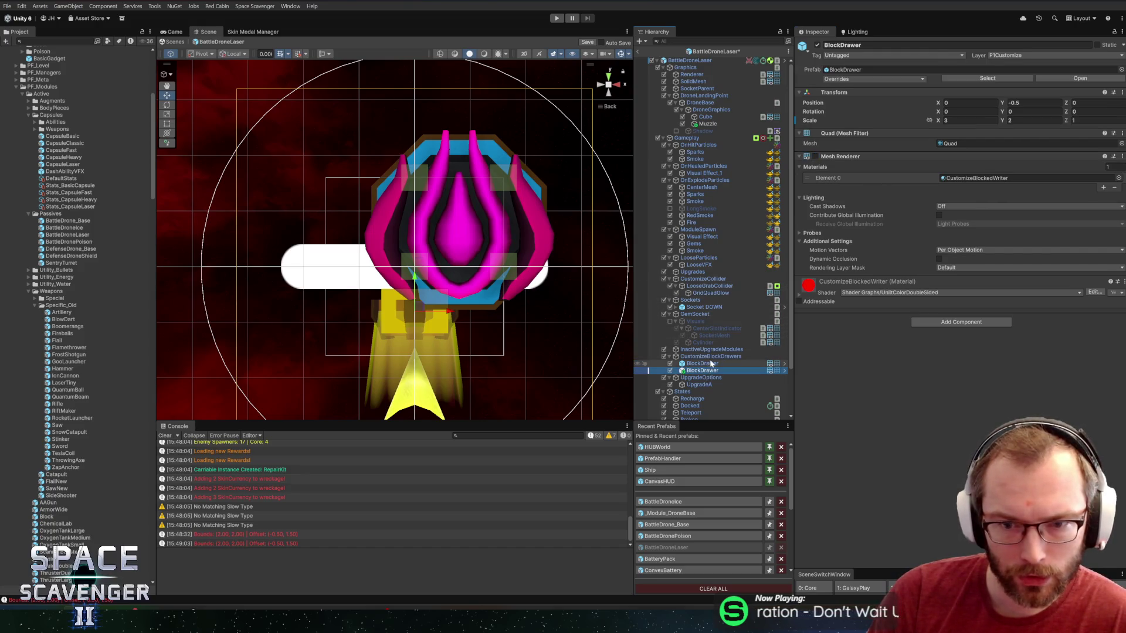
{"action": "left_click", "coordinate": [815, 156]}
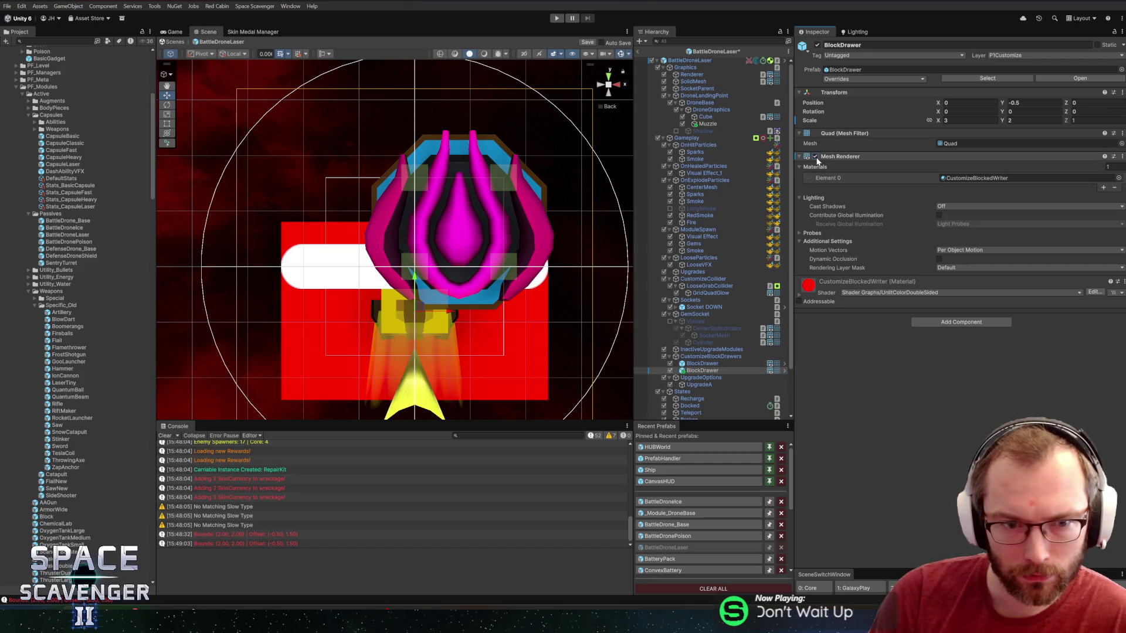
{"action": "left_click", "coordinate": [816, 157]}
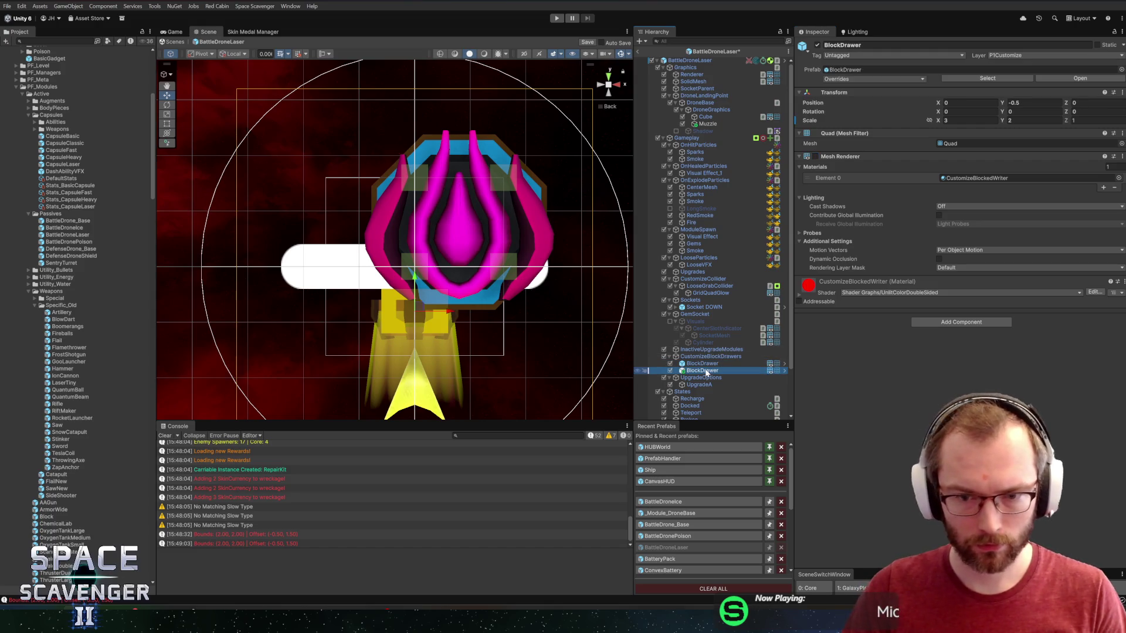
{"action": "key", "text": "Delete"}
{"action": "key", "text": "ctrl+s"}
{"action": "left_click", "coordinate": [716, 52]}
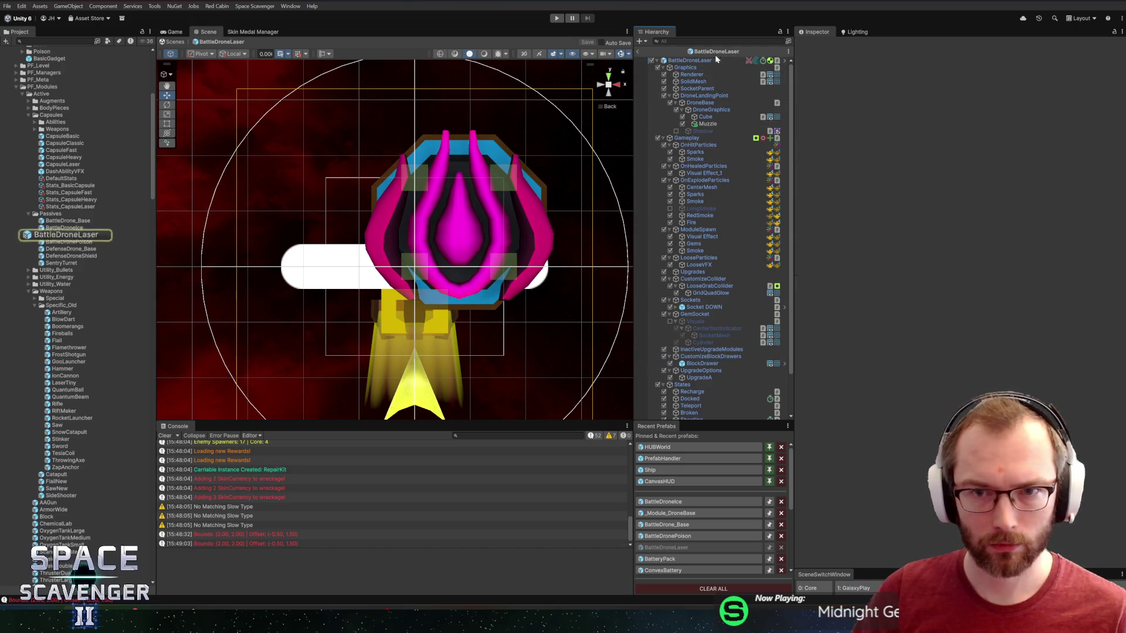
- Delete the duplicate BlockDrawer from BattleDrone_Base and return to the scene
{"action": "double_click", "coordinate": [59, 222]}
{"action": "left_click", "coordinate": [709, 363]}
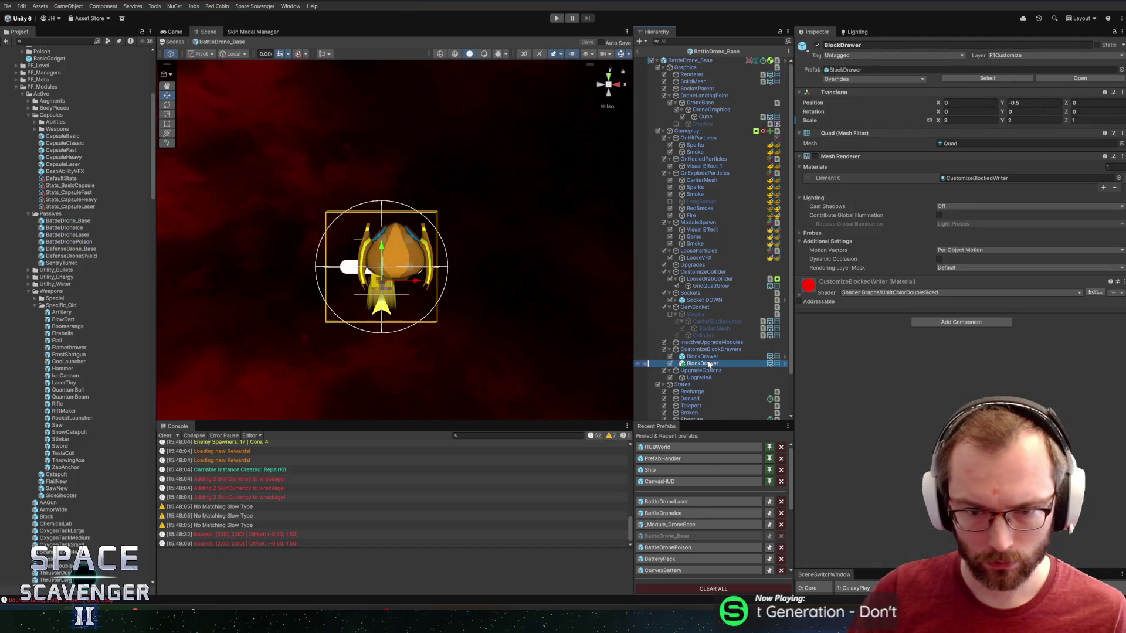
{"action": "key", "text": "Delete"}
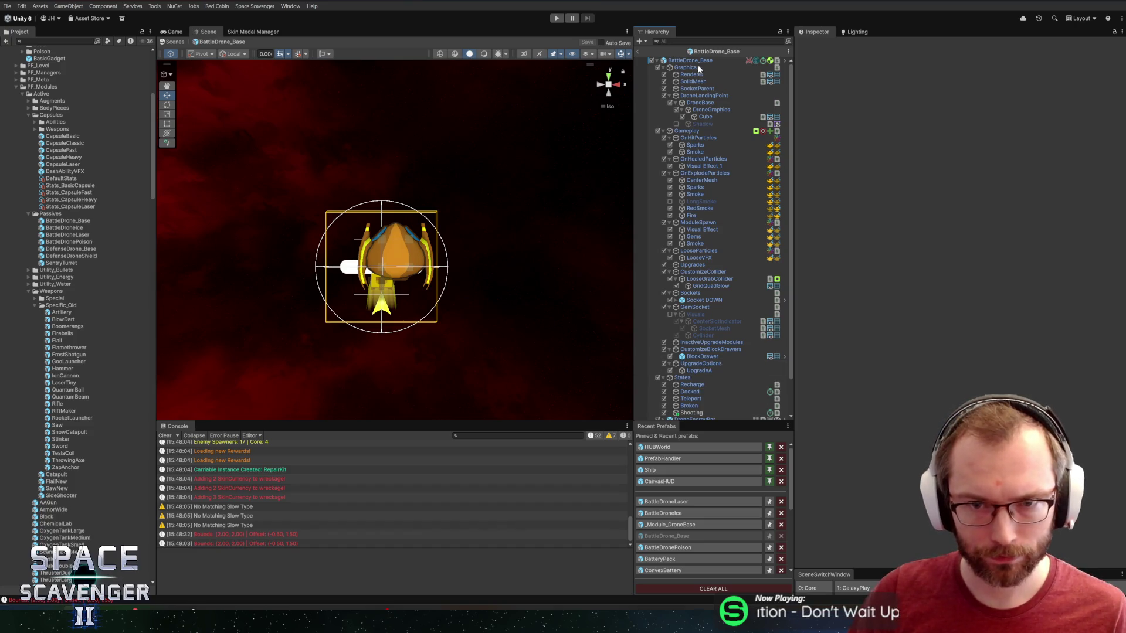
{"action": "left_click", "coordinate": [698, 61]}
{"action": "scroll", "coordinate": [1062, 439], "scroll_direction": "down", "scroll_amount": 3}
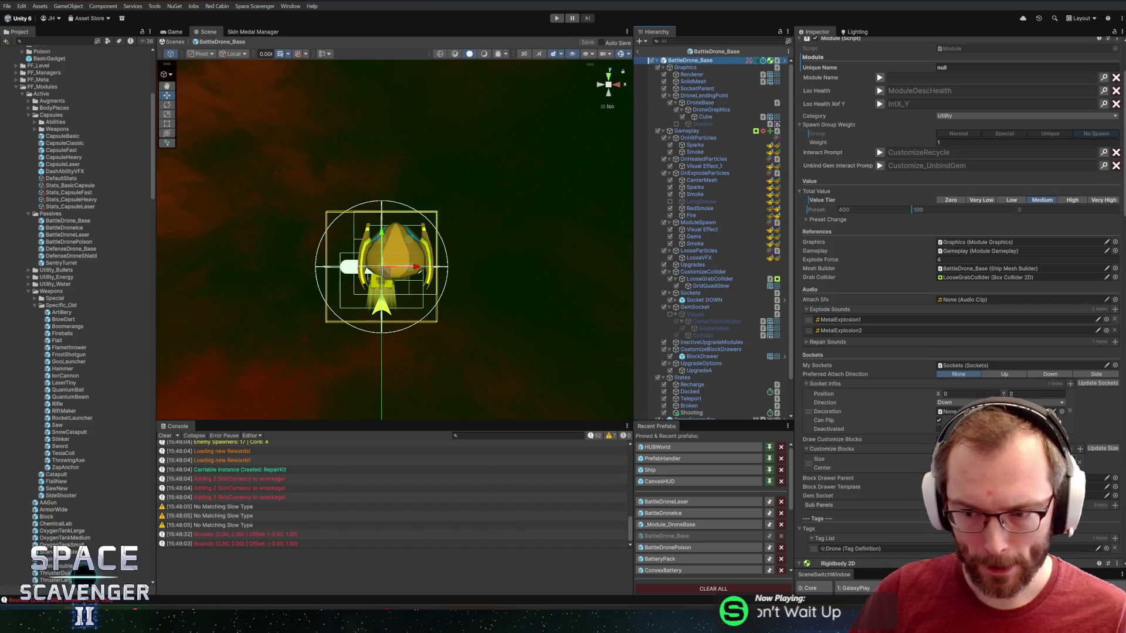
{"action": "left_click", "coordinate": [639, 52]}
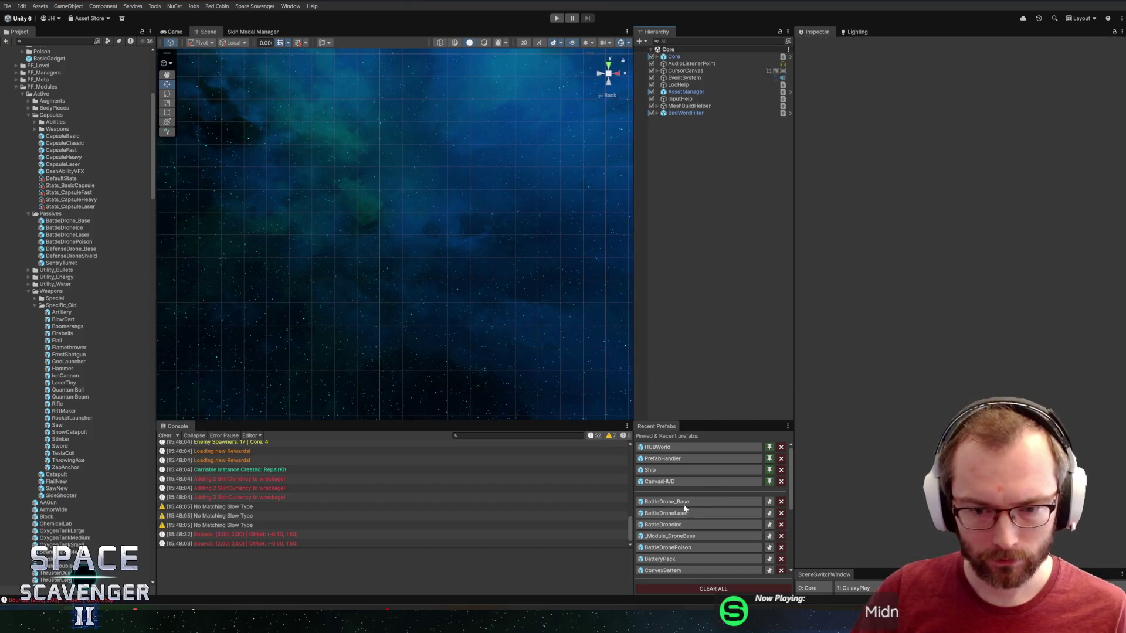
- Delete the duplicate BlockDrawer from the BattleDronePoison and BattleDroneIce prefabs
{"action": "double_click", "coordinate": [68, 242]}
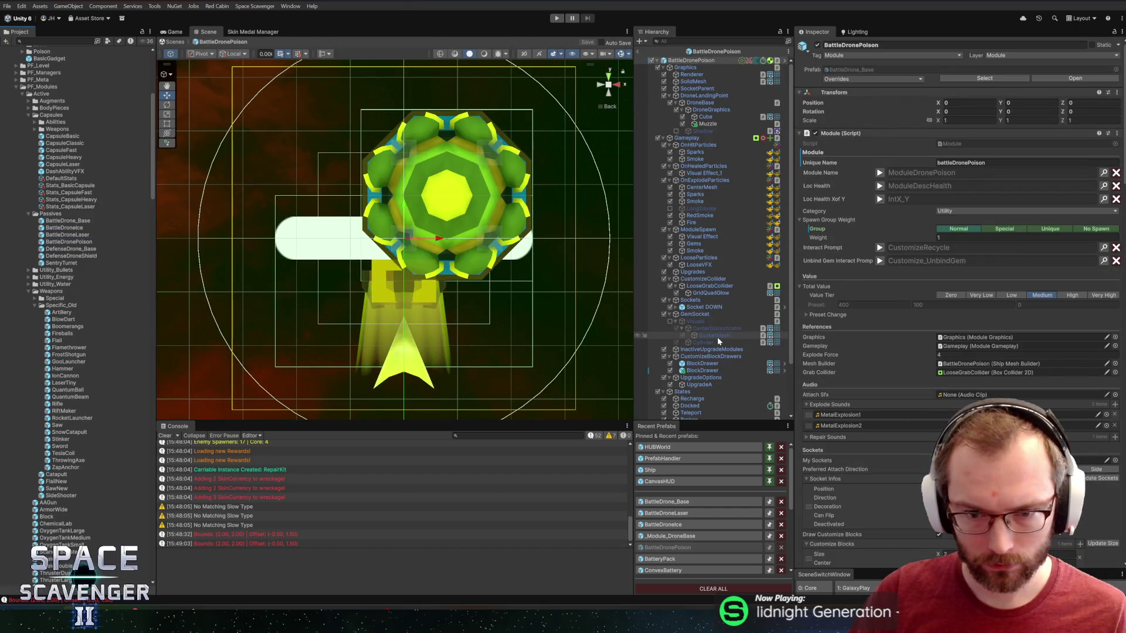
{"action": "left_click", "coordinate": [723, 370]}
{"action": "key", "text": "Delete"}
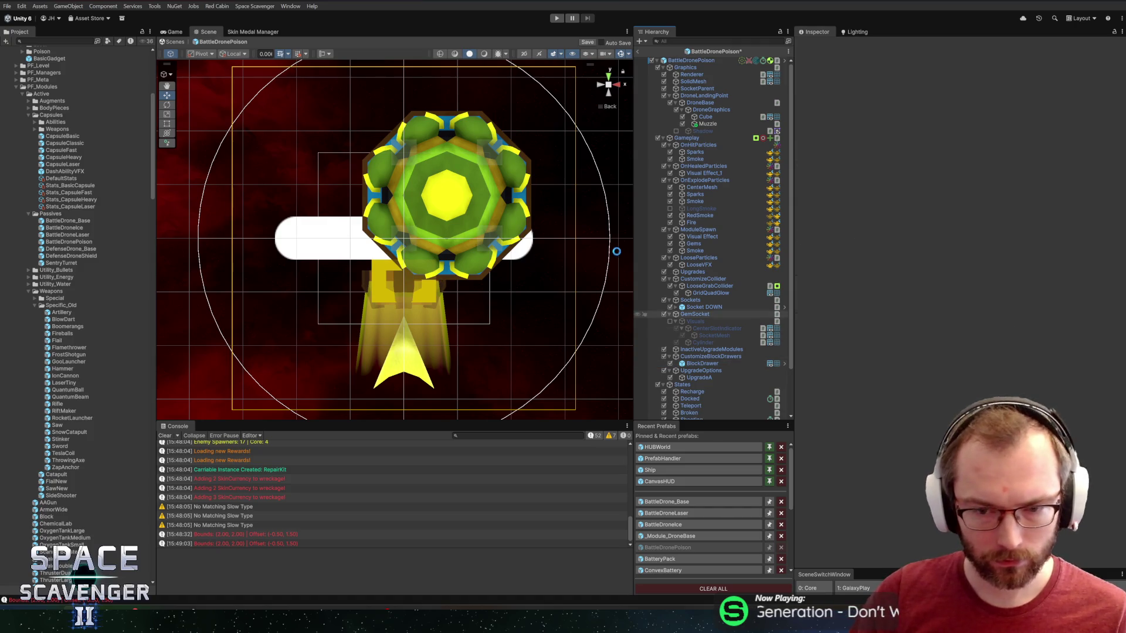
{"action": "double_click", "coordinate": [64, 235]}
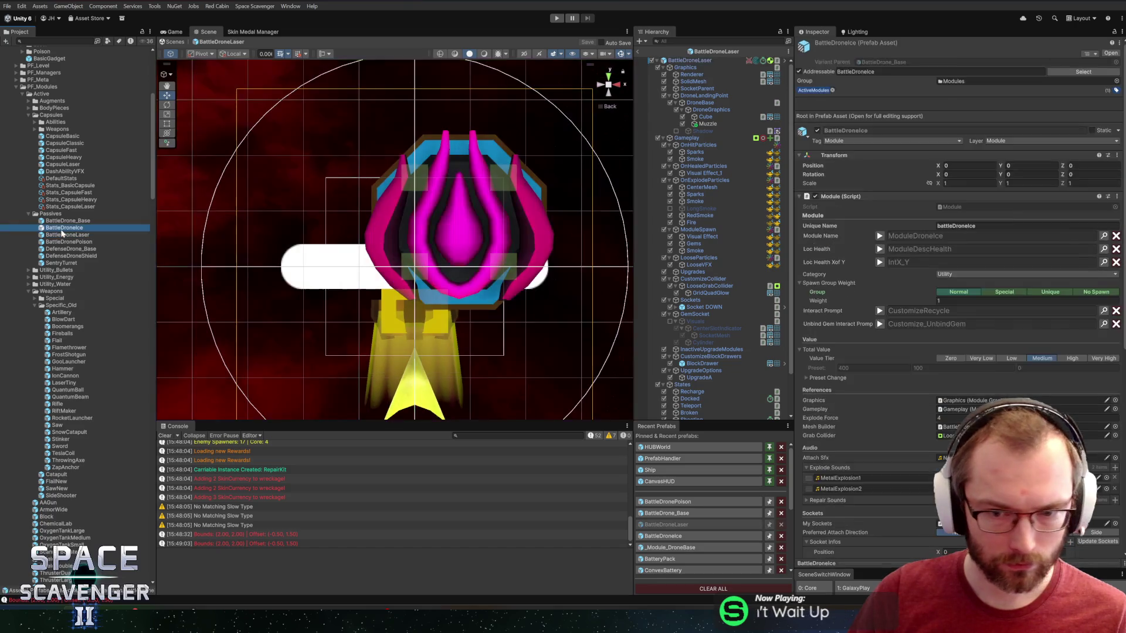
{"action": "double_click", "coordinate": [65, 228]}
{"action": "left_click", "coordinate": [721, 377]}
{"action": "key", "text": "Delete"}
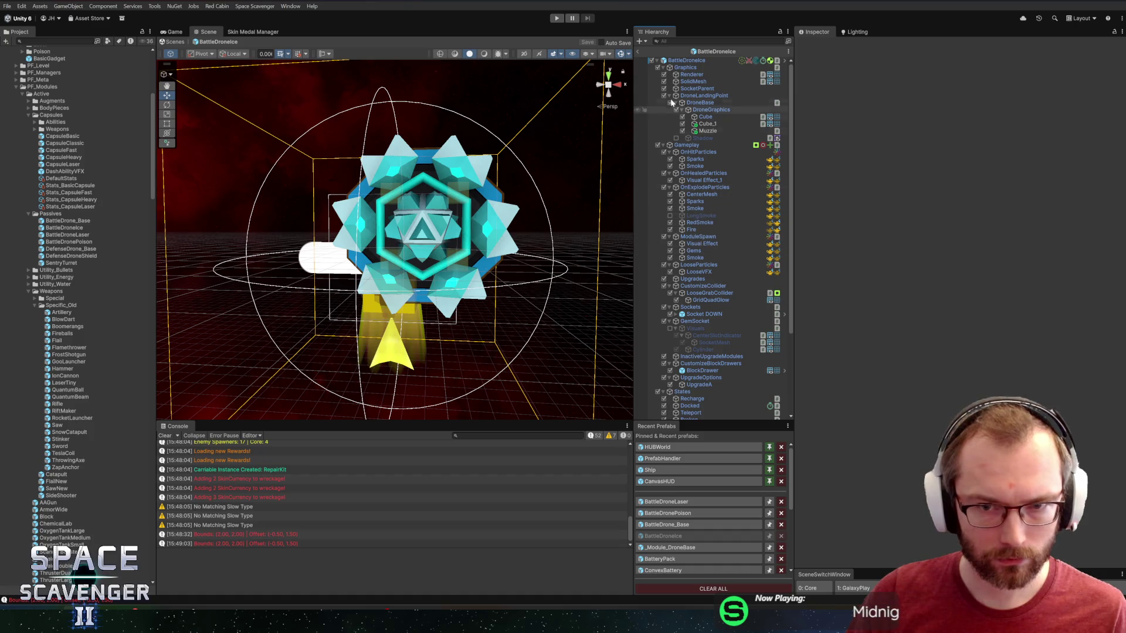
- Ping BattleDroneIce's Block Drawer Template and Gem Socket references, then exit Prefab Mode and Play
{"action": "left_click", "coordinate": [686, 60]}
{"action": "scroll", "coordinate": [956, 293], "scroll_direction": "down", "scroll_amount": 5}
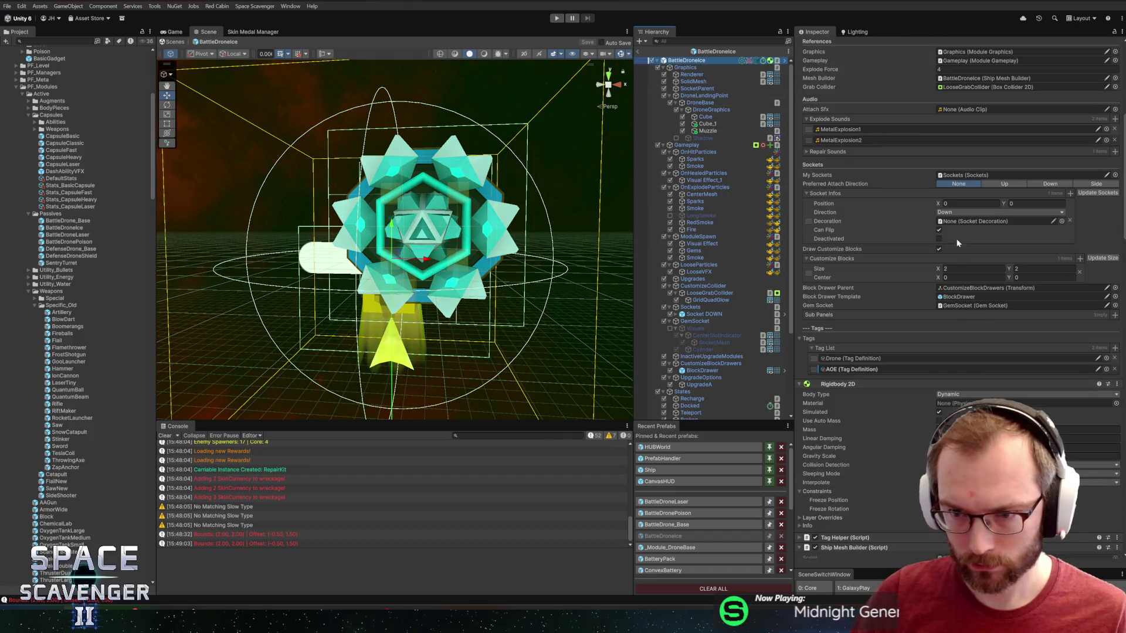
{"action": "left_click", "coordinate": [960, 296]}
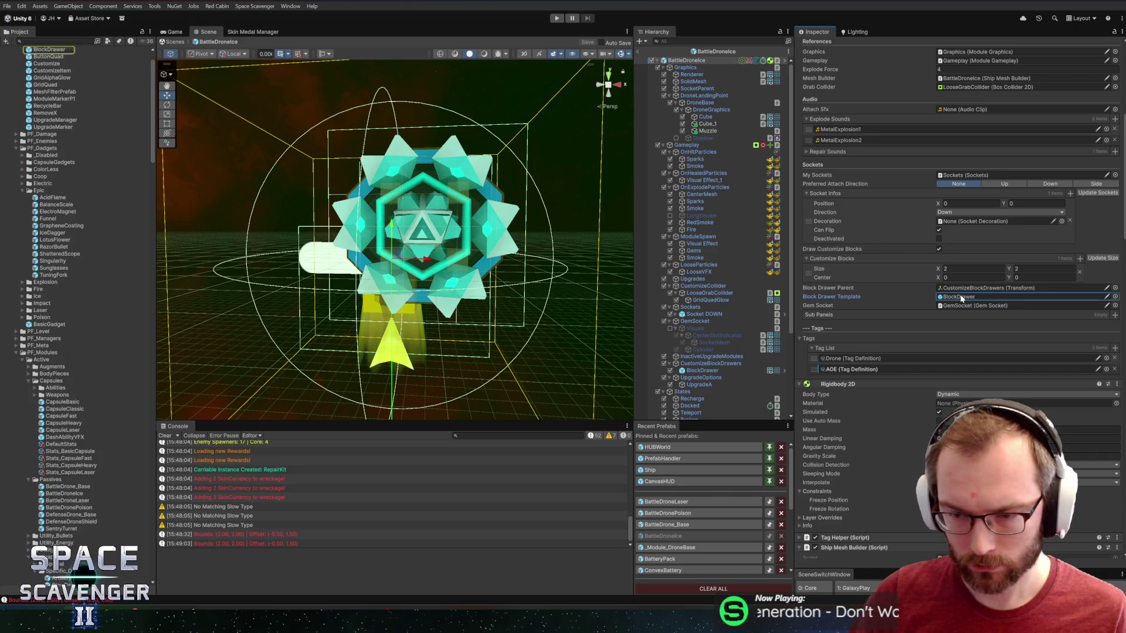
{"action": "left_click", "coordinate": [964, 305]}
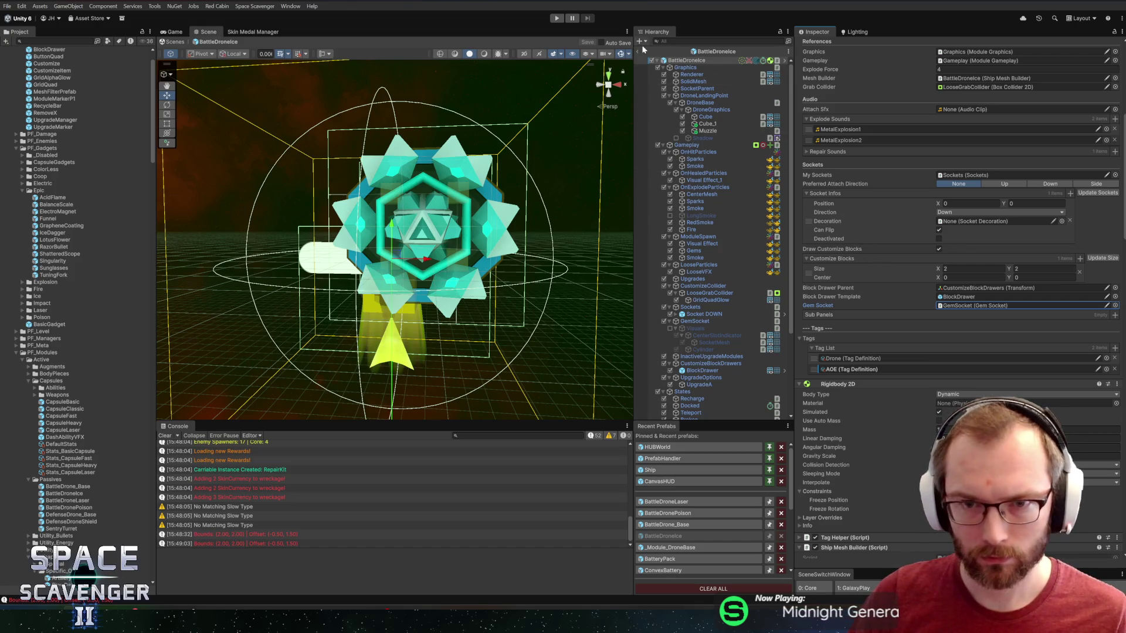
{"action": "left_click", "coordinate": [702, 371]}
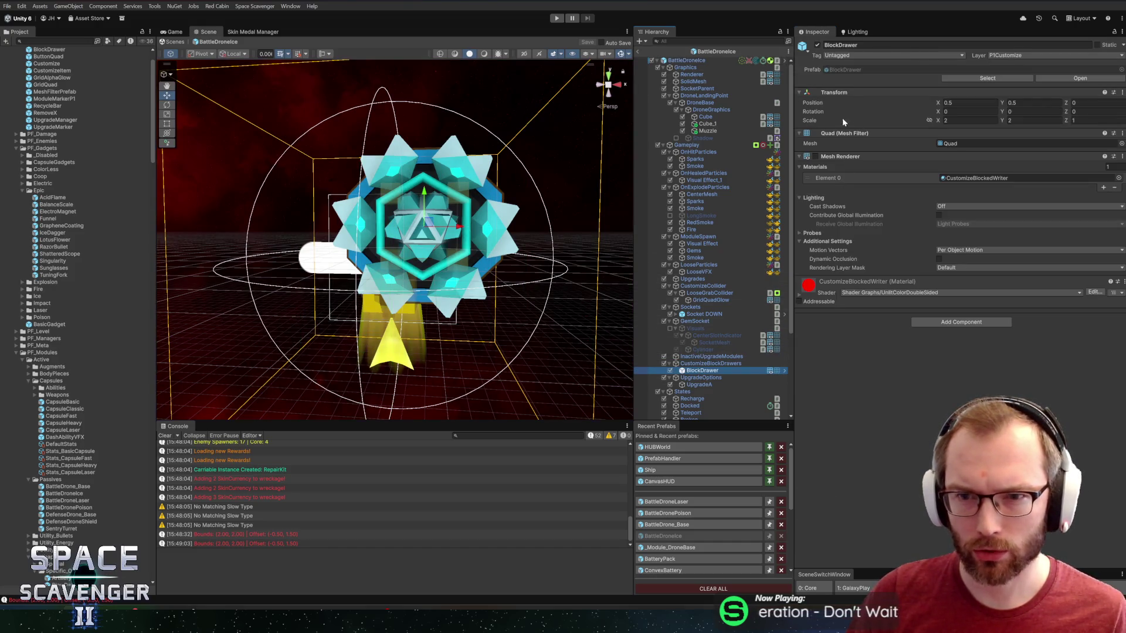
{"action": "left_click", "coordinate": [638, 51]}
{"action": "left_click", "coordinate": [557, 18]}
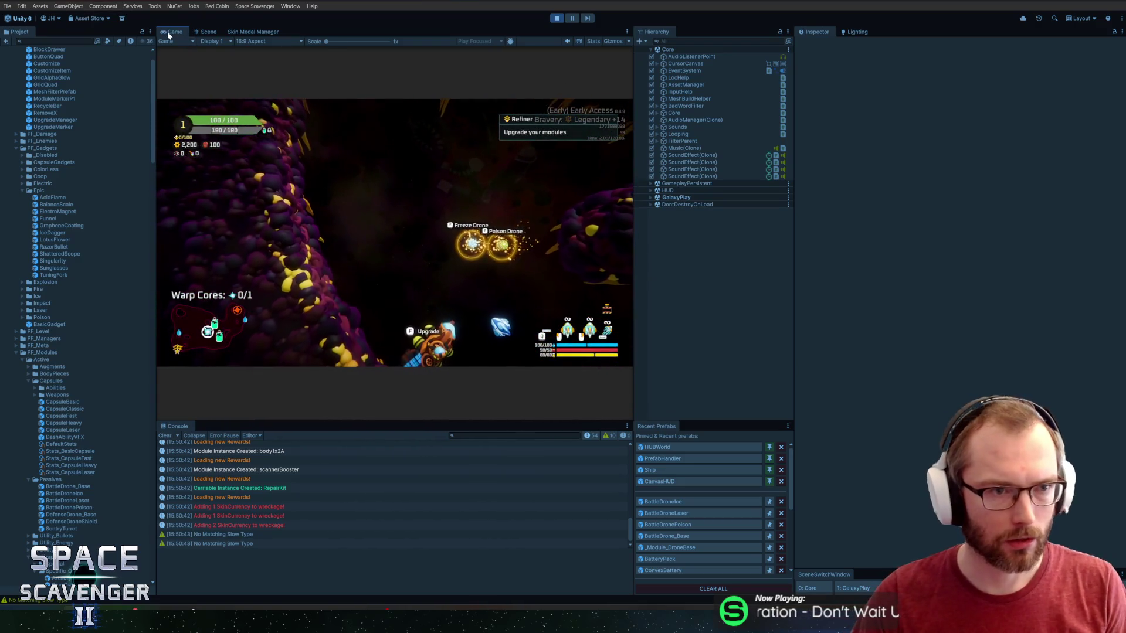
- Maximize the Game view and attach the Poison Drone to the ship grid
{"action": "double_click", "coordinate": [169, 32]}
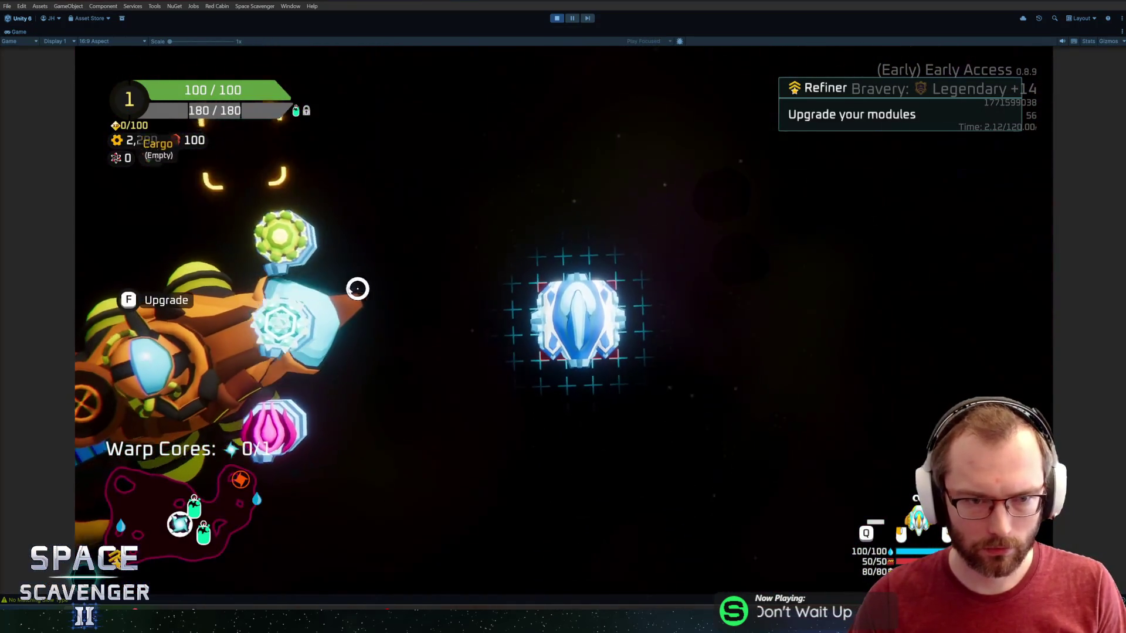
{"action": "mouse_move", "coordinate": [357, 287]}
{"action": "left_mouse_down"}
{"action": "mouse_move", "coordinate": [498, 279]}
{"action": "mouse_move", "coordinate": [587, 252]}
{"action": "mouse_move", "coordinate": [589, 267]}
{"action": "left_mouse_up"}
{"action": "mouse_move", "coordinate": [251, 273]}
{"action": "left_mouse_down"}
{"action": "mouse_move", "coordinate": [510, 271]}
{"action": "mouse_move", "coordinate": [517, 346]}
{"action": "mouse_move", "coordinate": [542, 342]}
{"action": "mouse_move", "coordinate": [516, 334]}
{"action": "mouse_move", "coordinate": [548, 334]}
{"action": "mouse_move", "coordinate": [599, 398]}
{"action": "mouse_move", "coordinate": [619, 402]}
{"action": "mouse_move", "coordinate": [607, 387]}
{"action": "mouse_move", "coordinate": [707, 360]}
{"action": "mouse_move", "coordinate": [669, 355]}
{"action": "left_mouse_up"}
- Spawn BodyStandard and Body1x2B modules with the debug console's spawn command
{"action": "key", "text": "grave"}
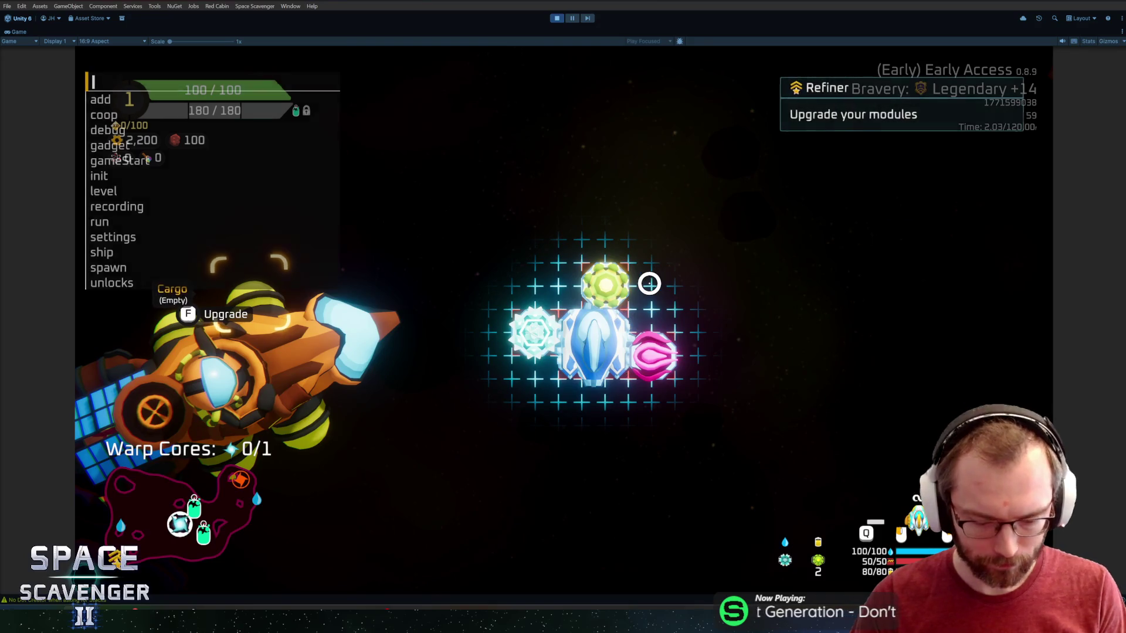
{"action": "type", "text": "spawn bodys"}
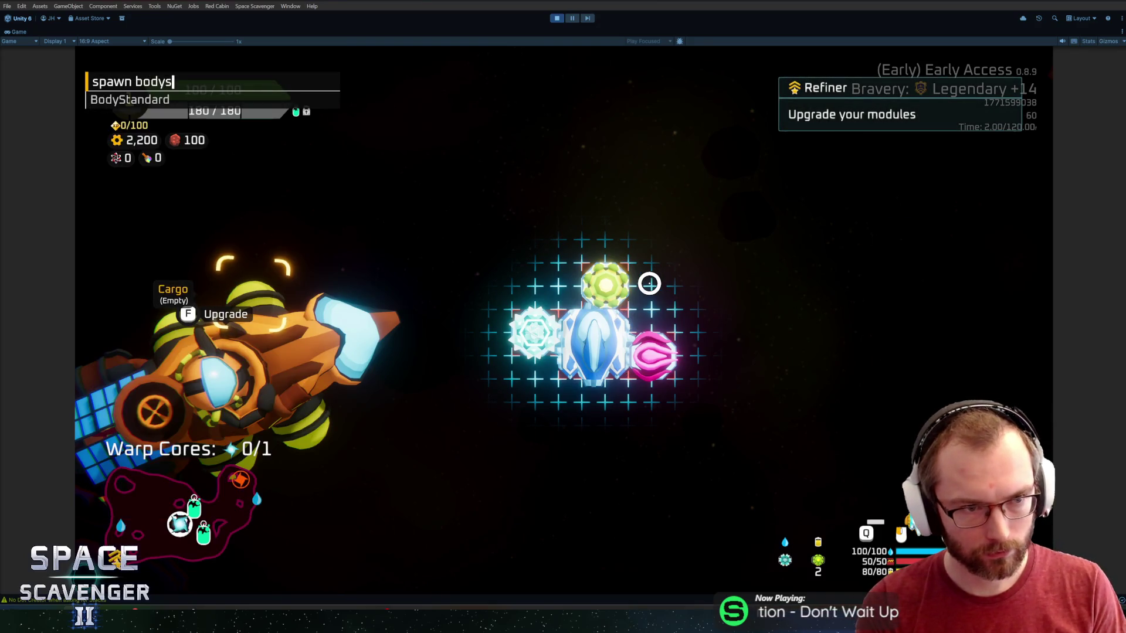
{"action": "key", "text": "Tab"}
{"action": "key", "text": "Return"}
{"action": "type", "text": "spawn "}
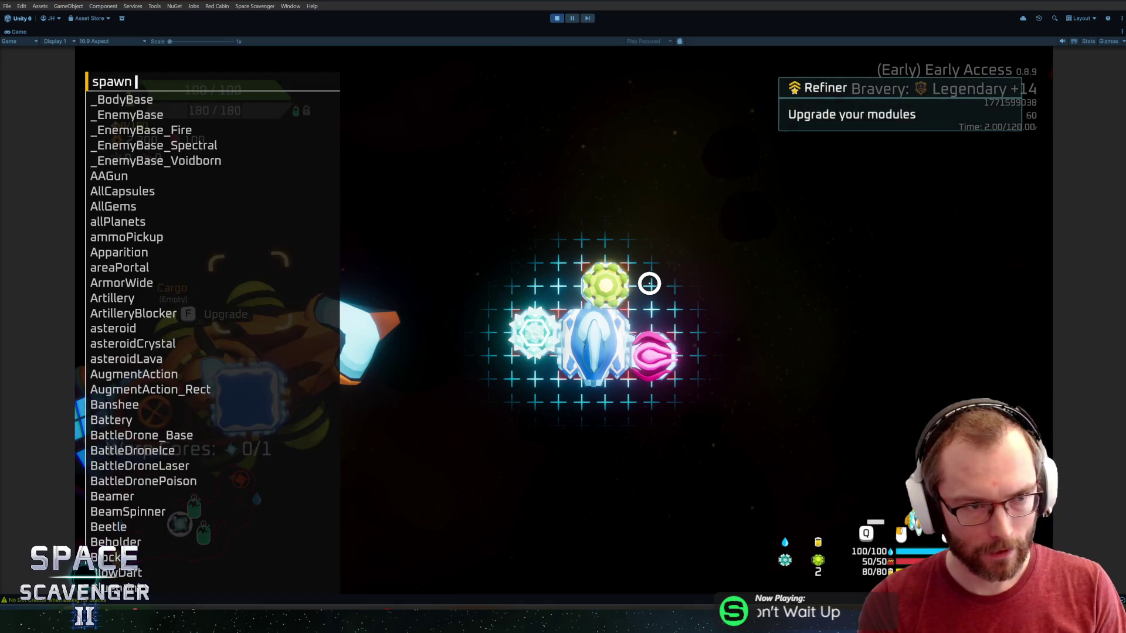
{"action": "type", "text": "body1x2"}
{"action": "key", "text": "Tab"}
{"action": "key", "text": "Return"}
{"action": "key", "text": "grave"}
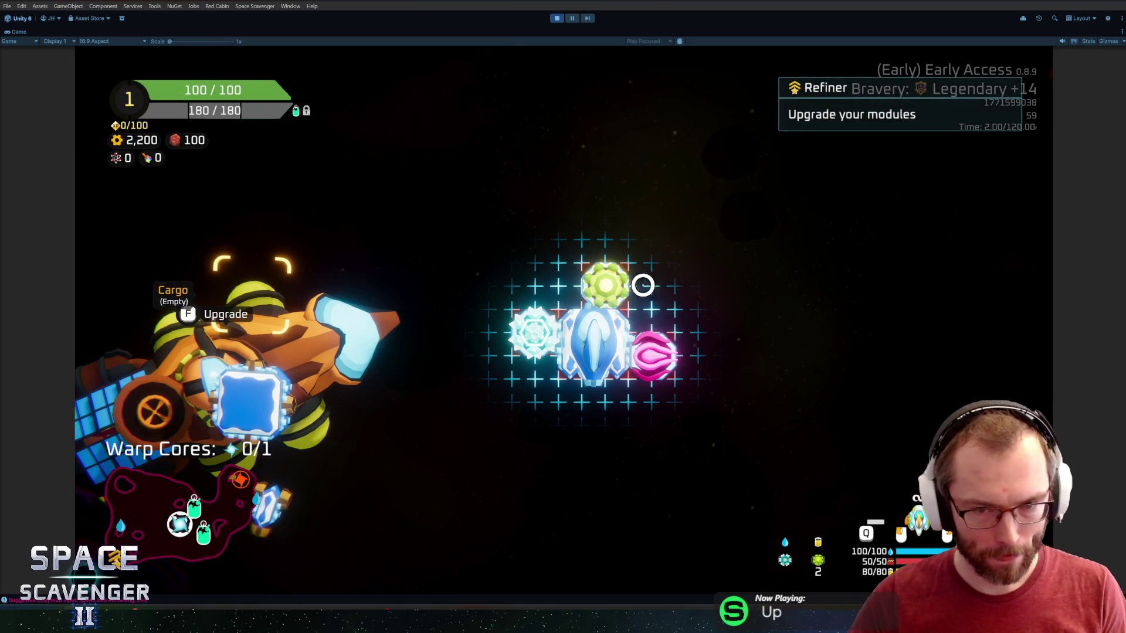
- Rearrange the grid: blue body module and Poison Drone on top, green module moved off
{"action": "left_click_drag", "start_coordinate": [610, 283], "coordinate": [422, 373]}
{"action": "mouse_move", "coordinate": [246, 465]}
{"action": "left_mouse_down"}
{"action": "mouse_move", "coordinate": [291, 458]}
{"action": "mouse_move", "coordinate": [601, 276]}
{"action": "left_mouse_up"}
{"action": "mouse_move", "coordinate": [264, 492]}
{"action": "left_mouse_down"}
{"action": "mouse_move", "coordinate": [679, 312]}
{"action": "mouse_move", "coordinate": [654, 296]}
{"action": "left_mouse_up"}
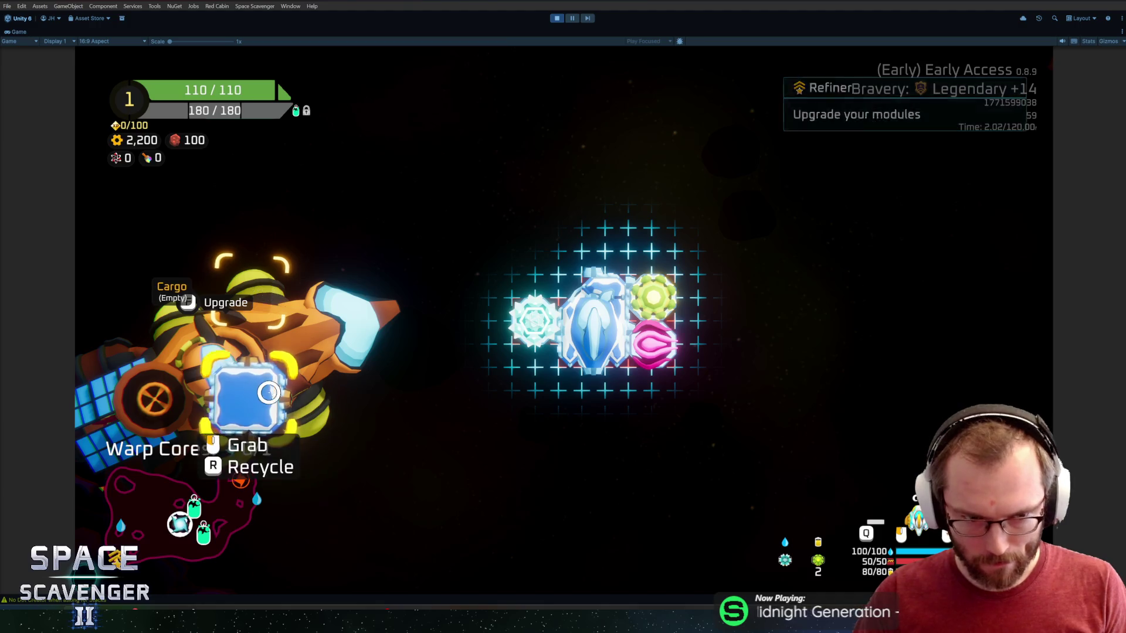
{"action": "left_click_drag", "start_coordinate": [534, 321], "coordinate": [560, 238]}
{"action": "key", "text": "Escape"}
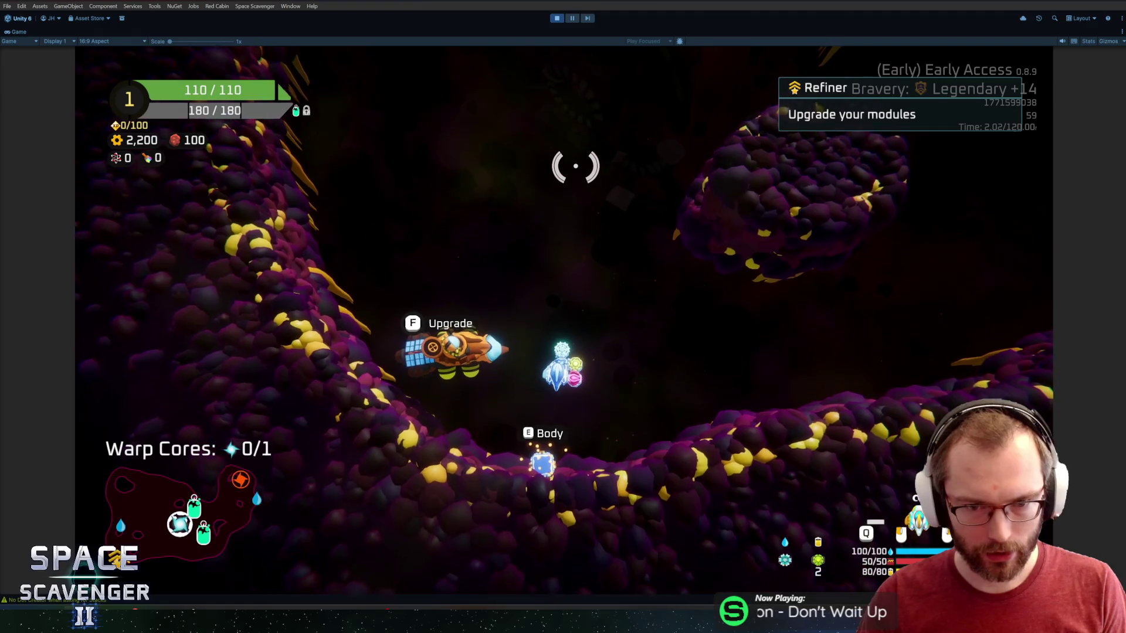
- Compare the Laser and Poison drone tooltips in build view, then open the developer console
{"action": "key", "text": "f"}
{"action": "mouse_move", "coordinate": [614, 356]}
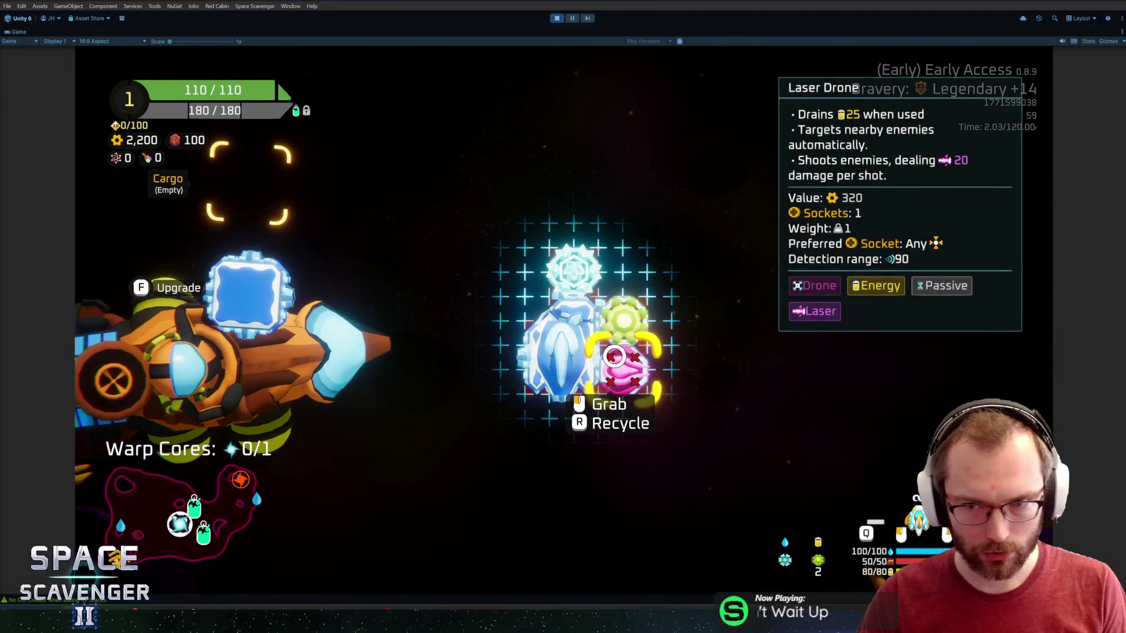
{"action": "mouse_move", "coordinate": [611, 333]}
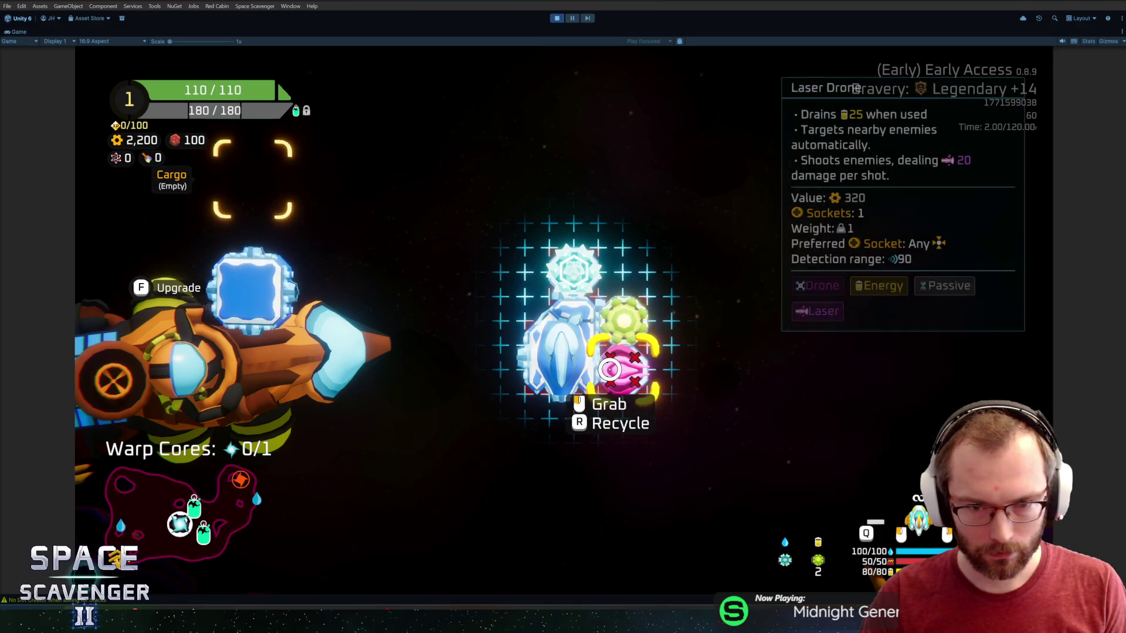
{"action": "mouse_move", "coordinate": [580, 270]}
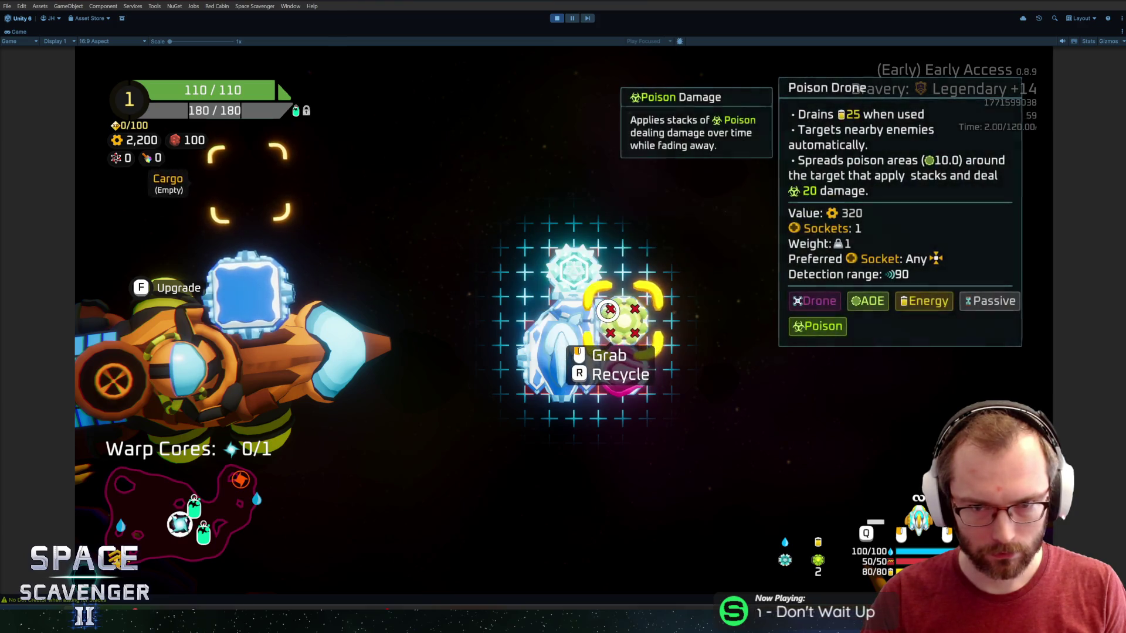
{"action": "key", "text": "grave"}
- Spawn a Flamethrower with 'spawn Flamethrower' and attach it to the top of the ship grid
{"action": "type", "text": "spawn flame"}
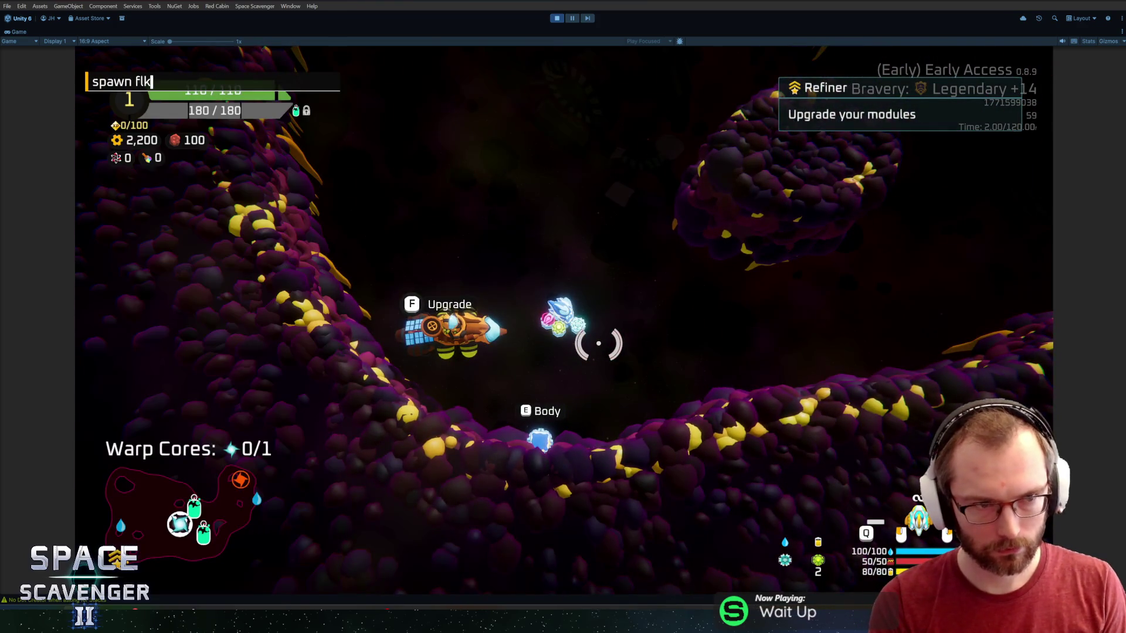
{"action": "key", "text": "Tab"}
{"action": "key", "text": "Return"}
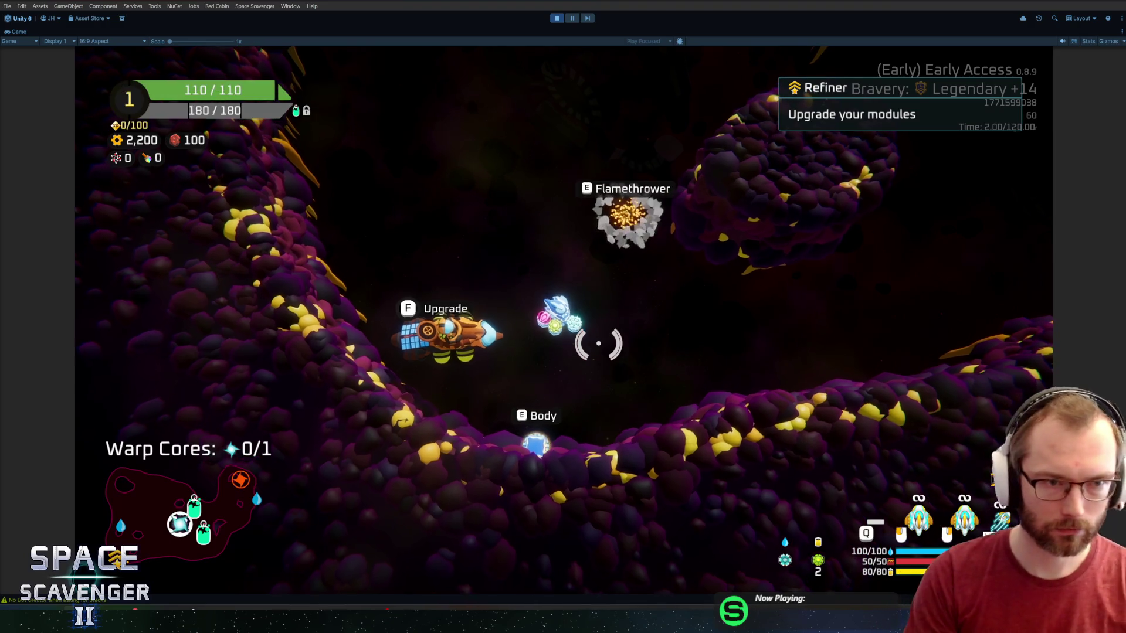
{"action": "key", "text": "f"}
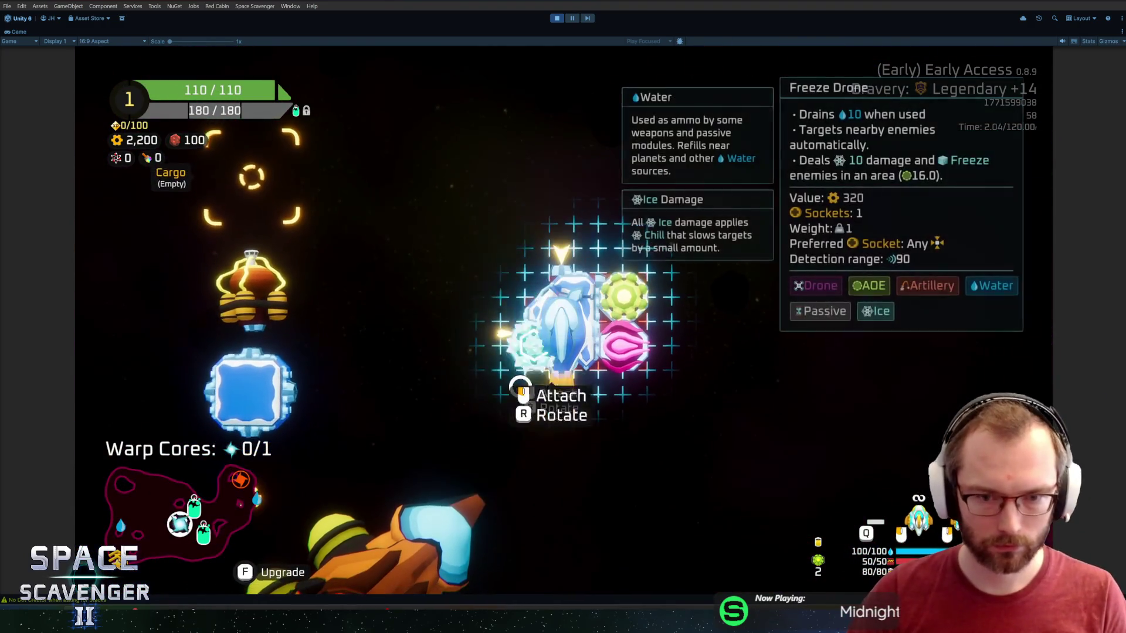
{"action": "left_click", "coordinate": [251, 291]}
{"action": "left_click", "coordinate": [627, 228]}
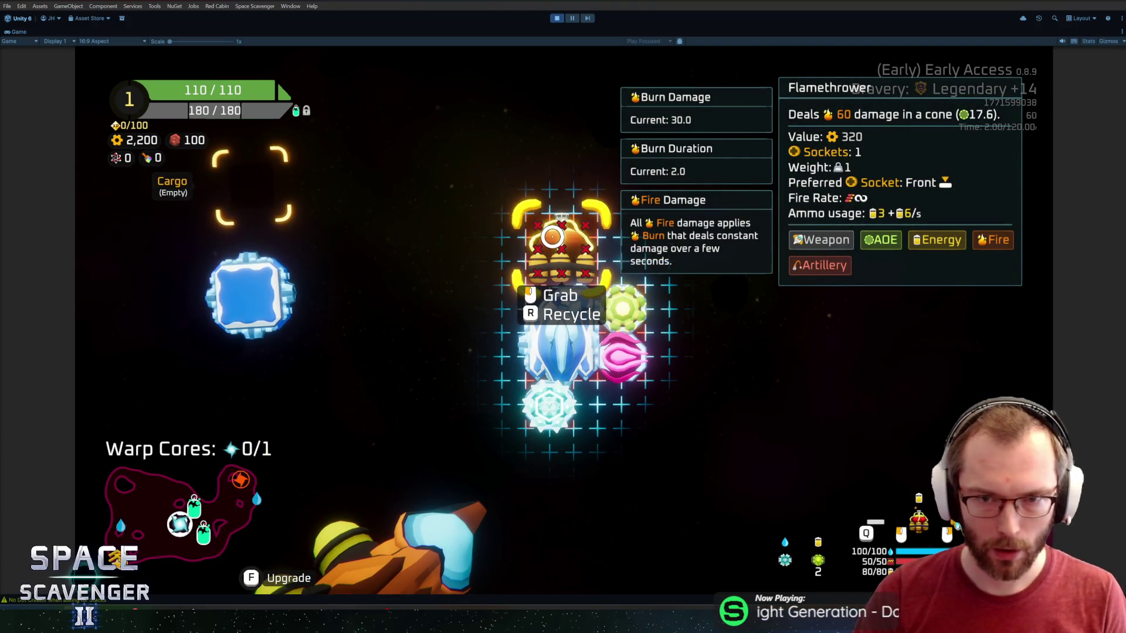
- Fly through the cave while test-firing the Flamethrower
{"action": "key", "text": "f"}
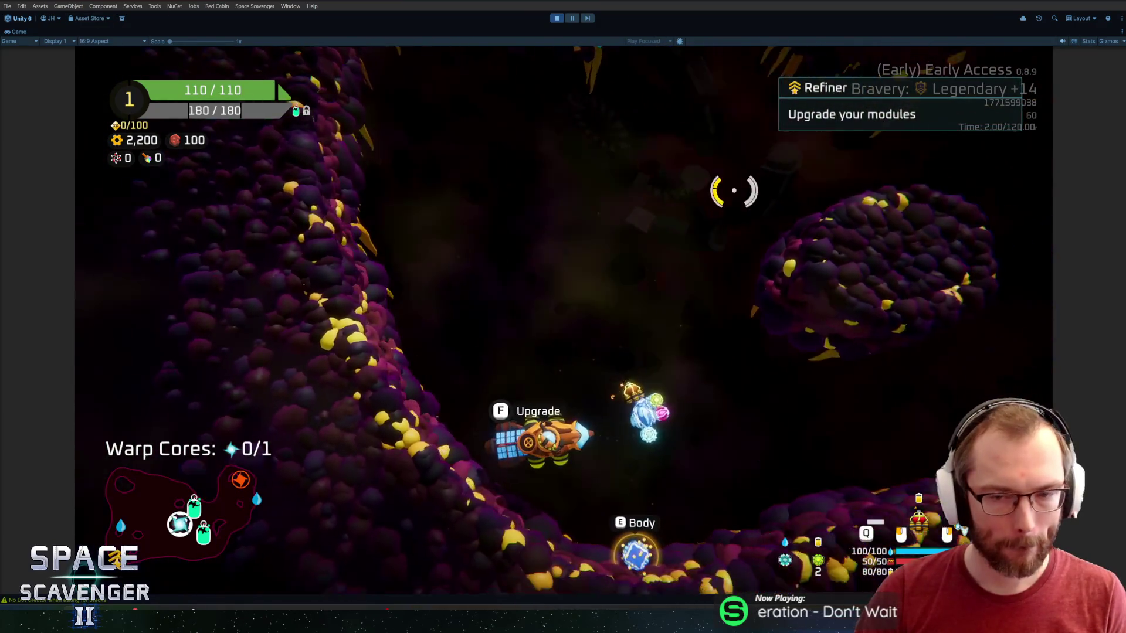
{"action": "key", "text": "d"}
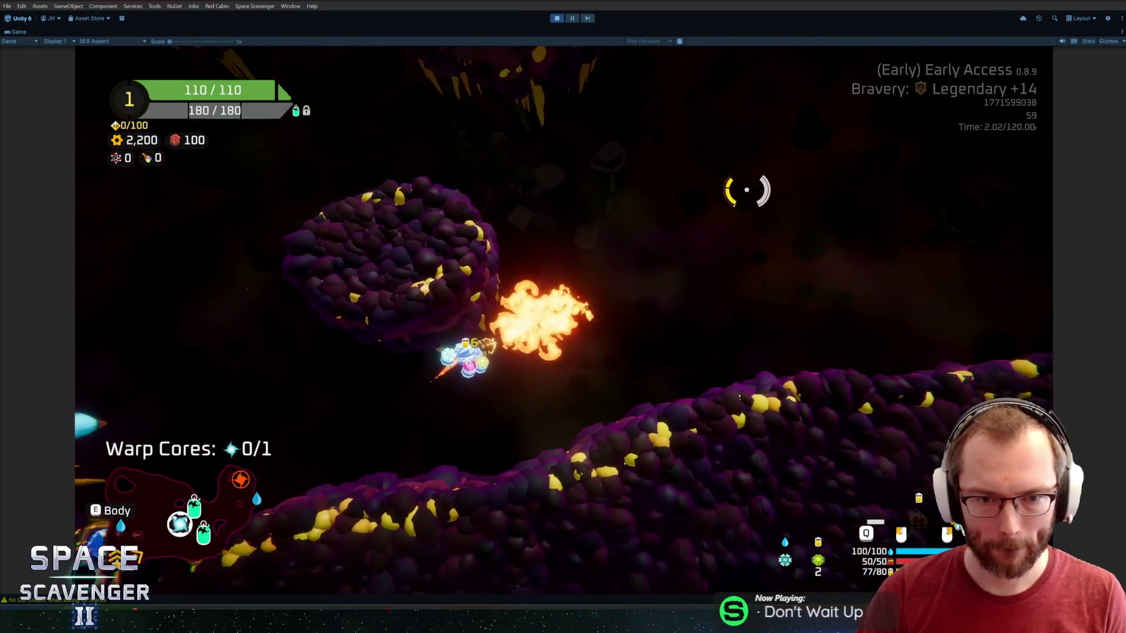
{"action": "key", "text": "w"}
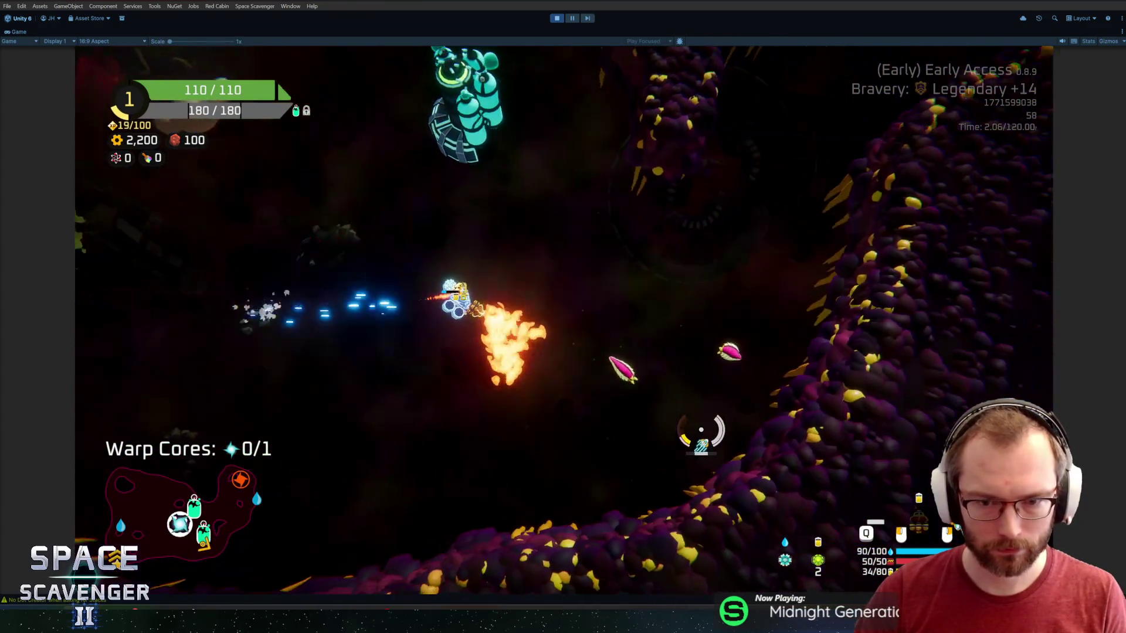
- Claim the station reward raising max health to 120 and mount a crafted Double Shield
{"action": "key", "text": "f"}
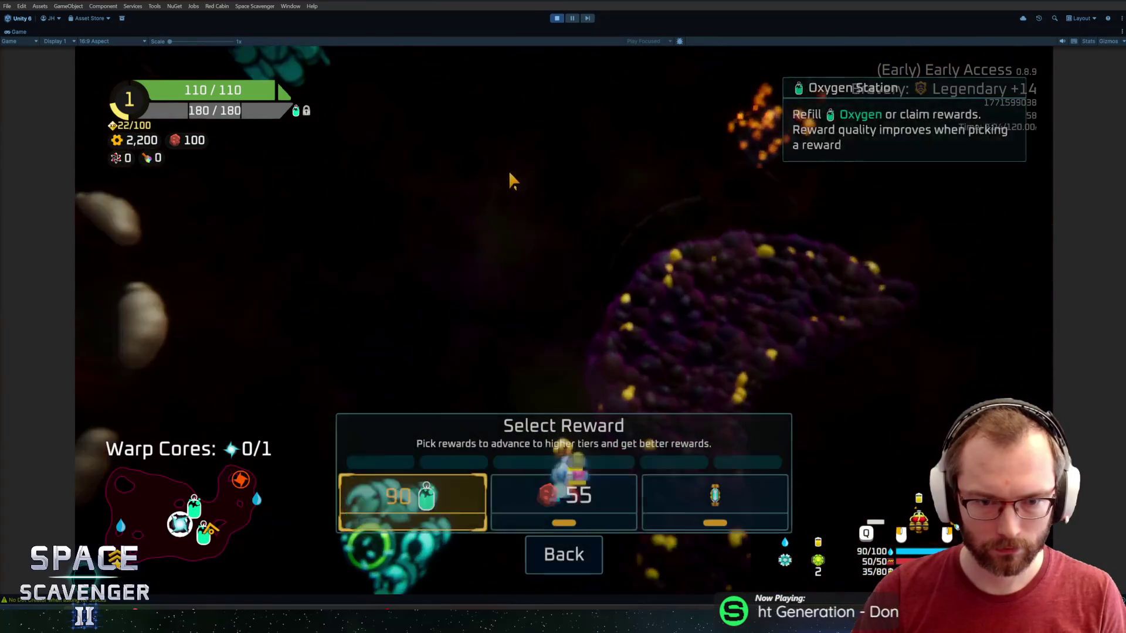
{"action": "left_click", "coordinate": [563, 490]}
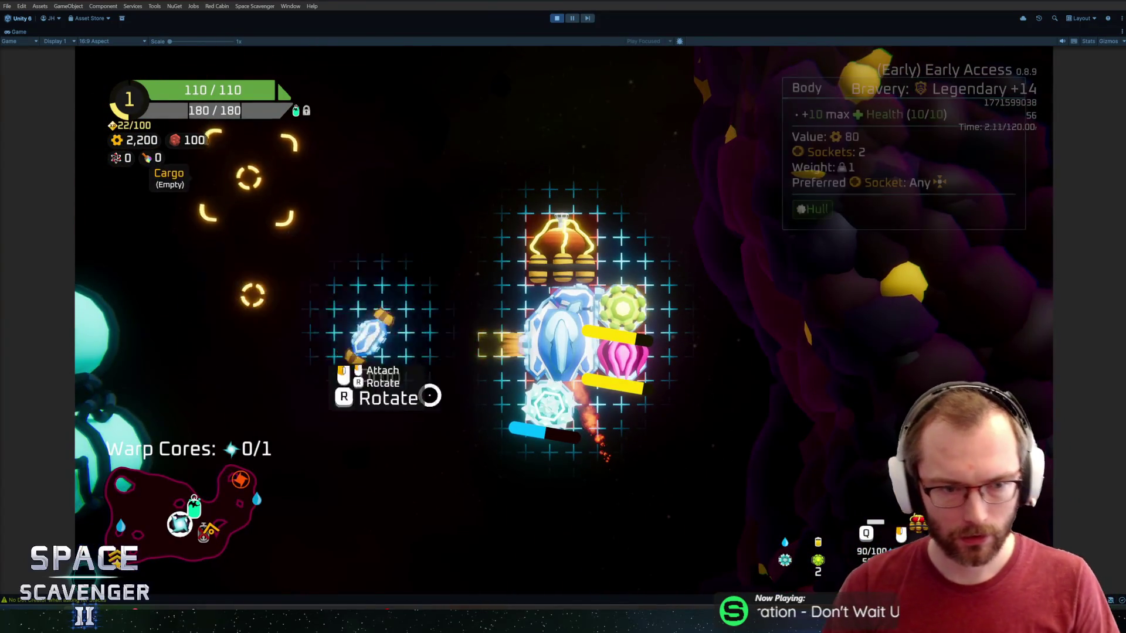
{"action": "left_click", "coordinate": [430, 396]}
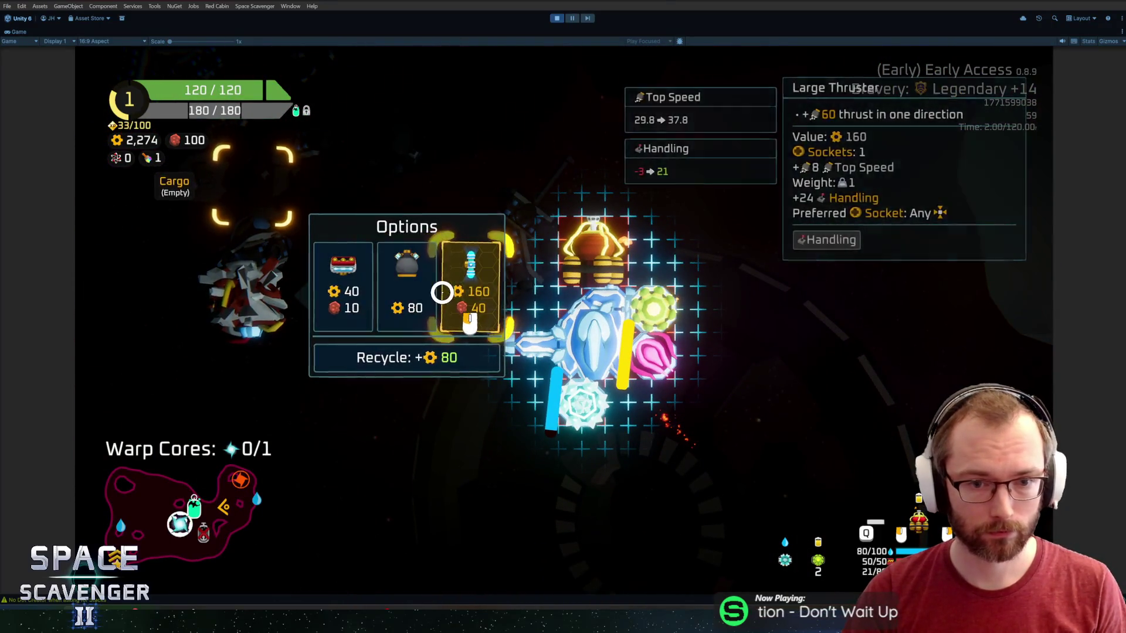
{"action": "left_click_drag", "start_coordinate": [271, 347], "coordinate": [469, 305]}
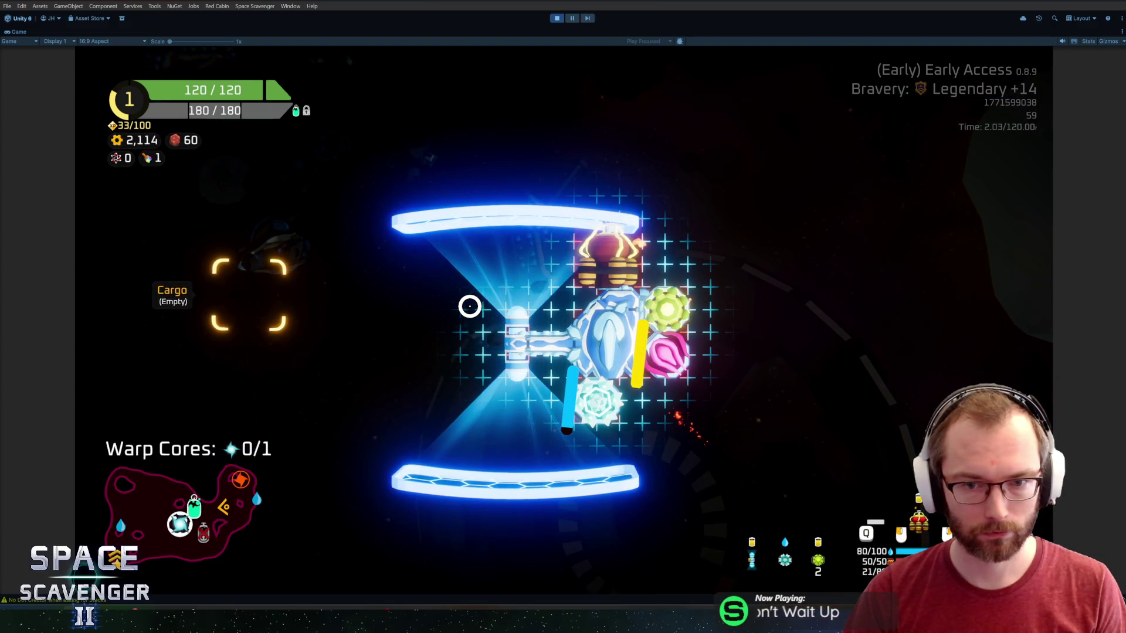
{"action": "left_click_drag", "start_coordinate": [532, 327], "coordinate": [532, 328]}
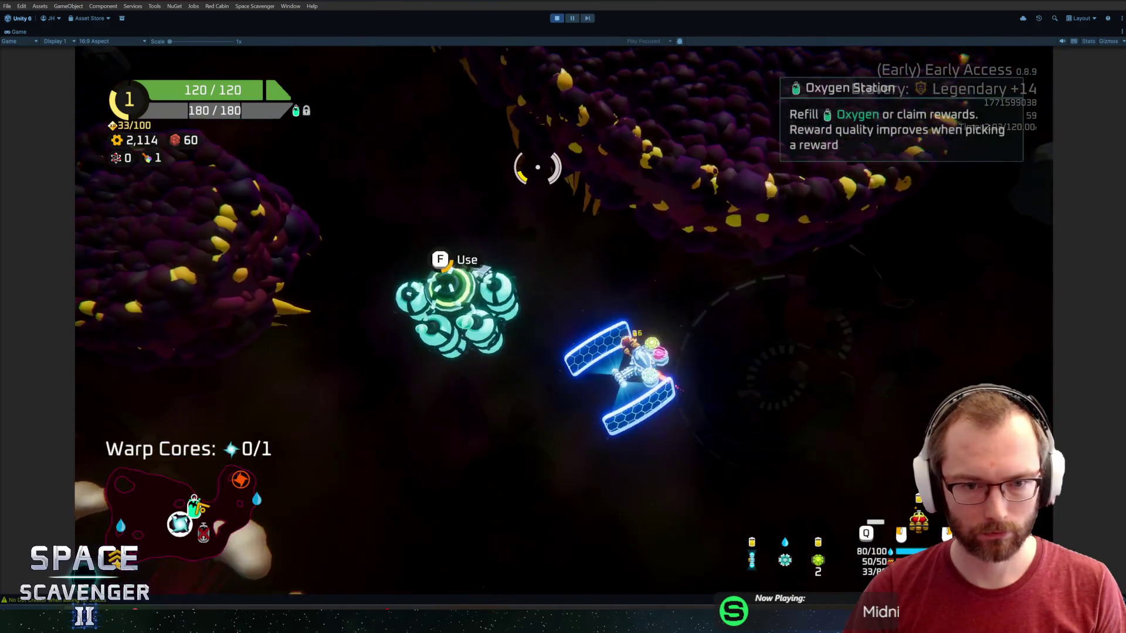
- Take the third Oxygen Station reward, then fight the enemies, deploying the shield mid-fight
{"action": "key", "text": "f"}
{"action": "left_click", "coordinate": [649, 520]}
{"action": "key", "text": "w"}
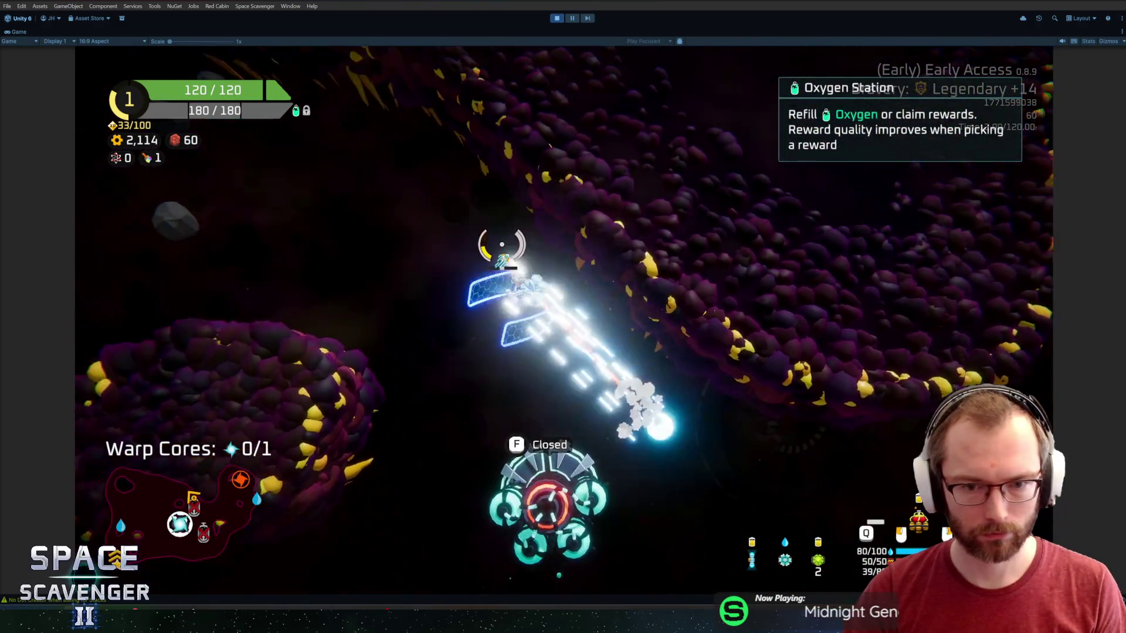
{"action": "key", "text": "s"}
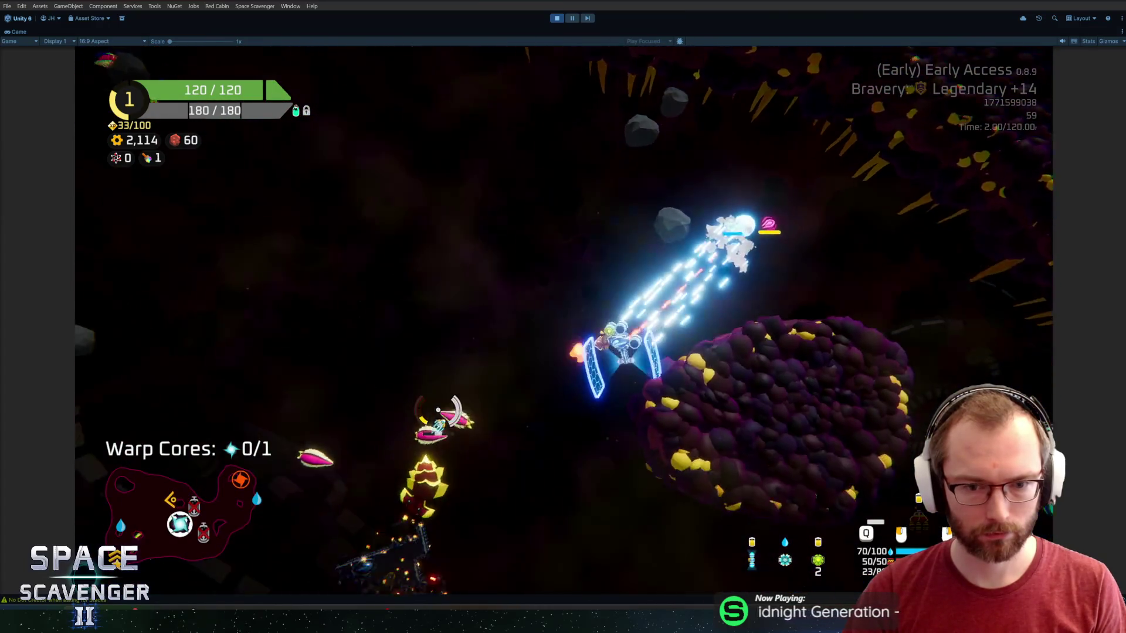
{"action": "key", "text": "a"}
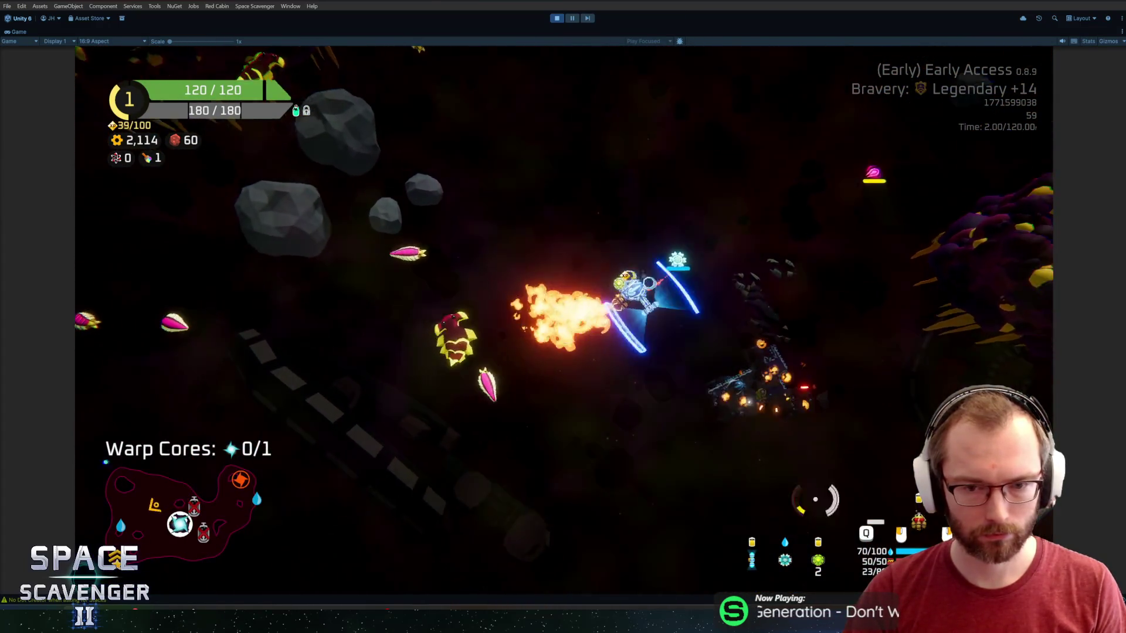
{"action": "key", "text": "s"}
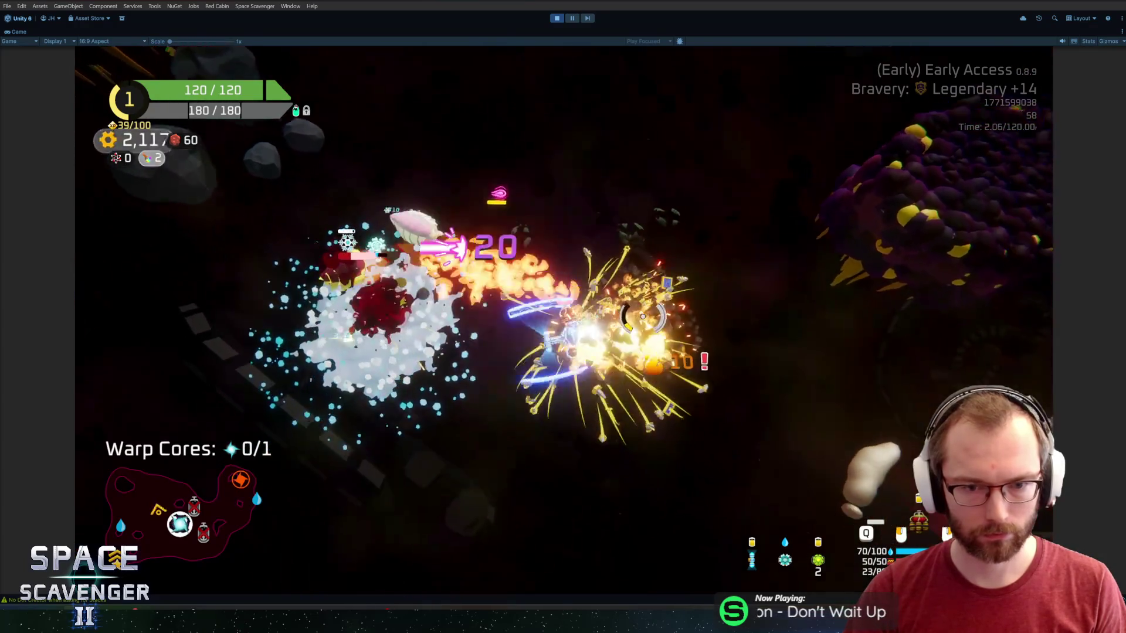
{"action": "right_click", "coordinate": [409, 305]}
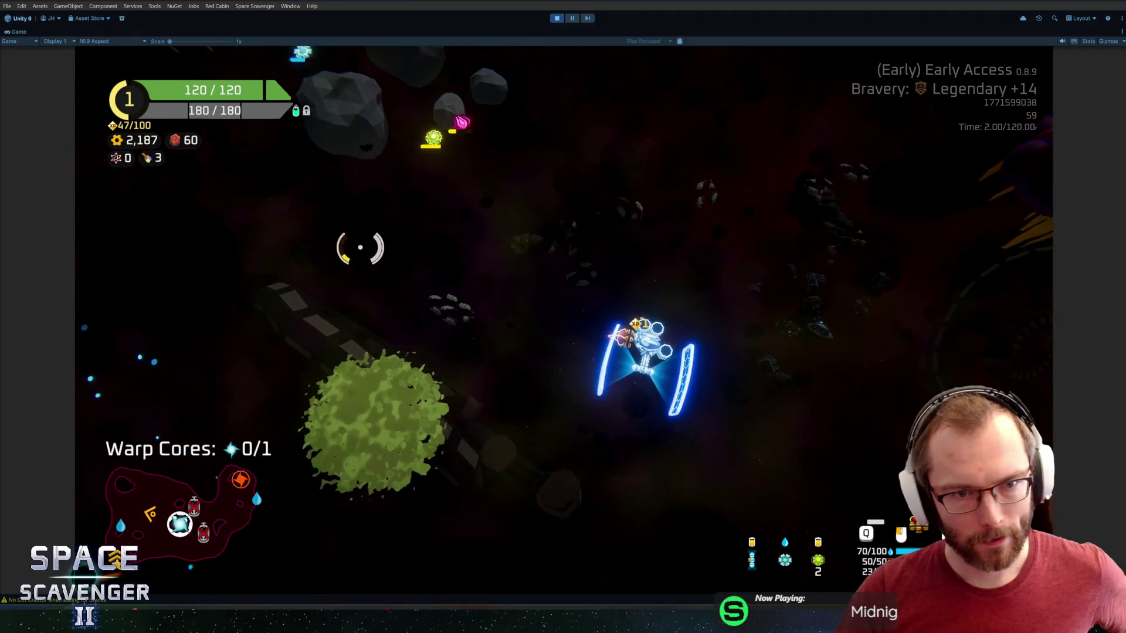
{"action": "key", "text": "a"}
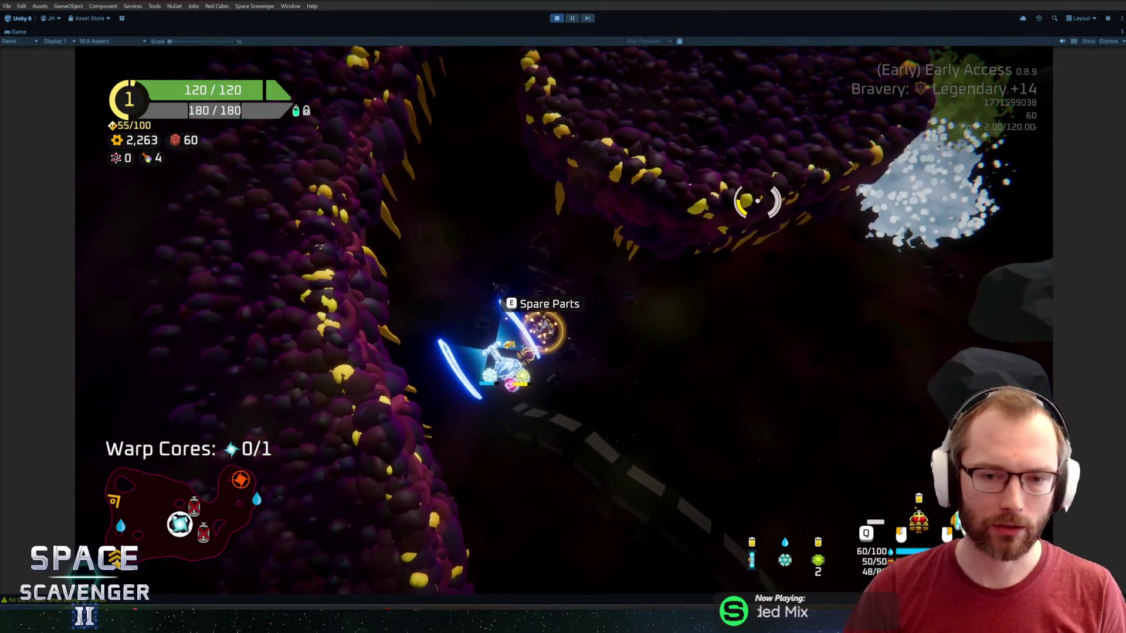
- Store the Spare Parts in cargo, browse their crafting options, then close the panel
{"action": "key", "text": "e"}
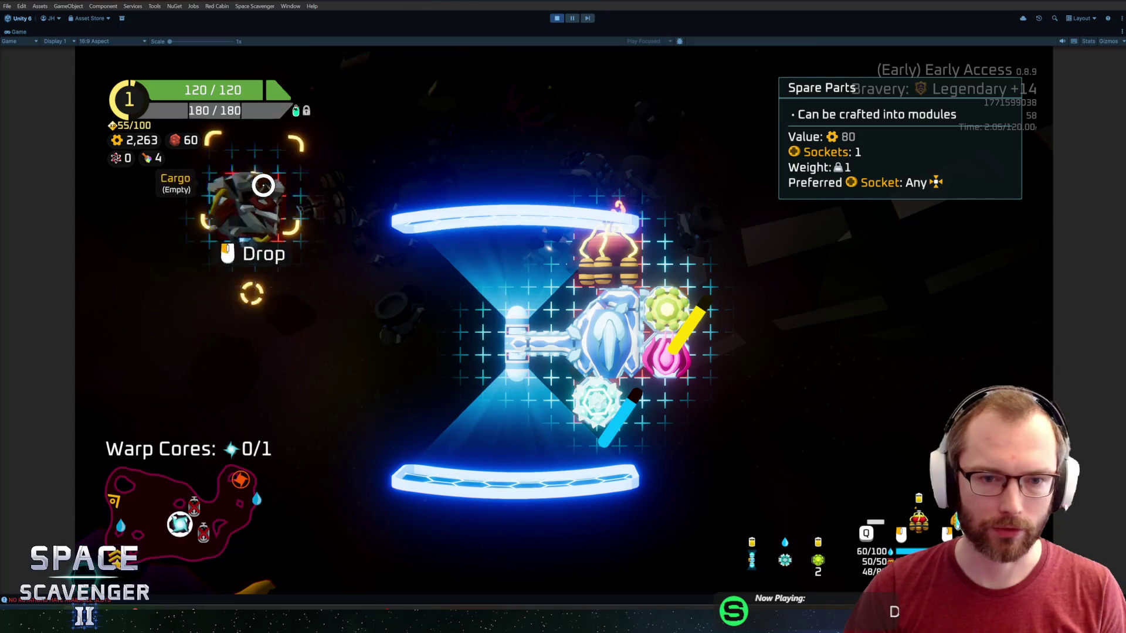
{"action": "left_click", "coordinate": [264, 185]}
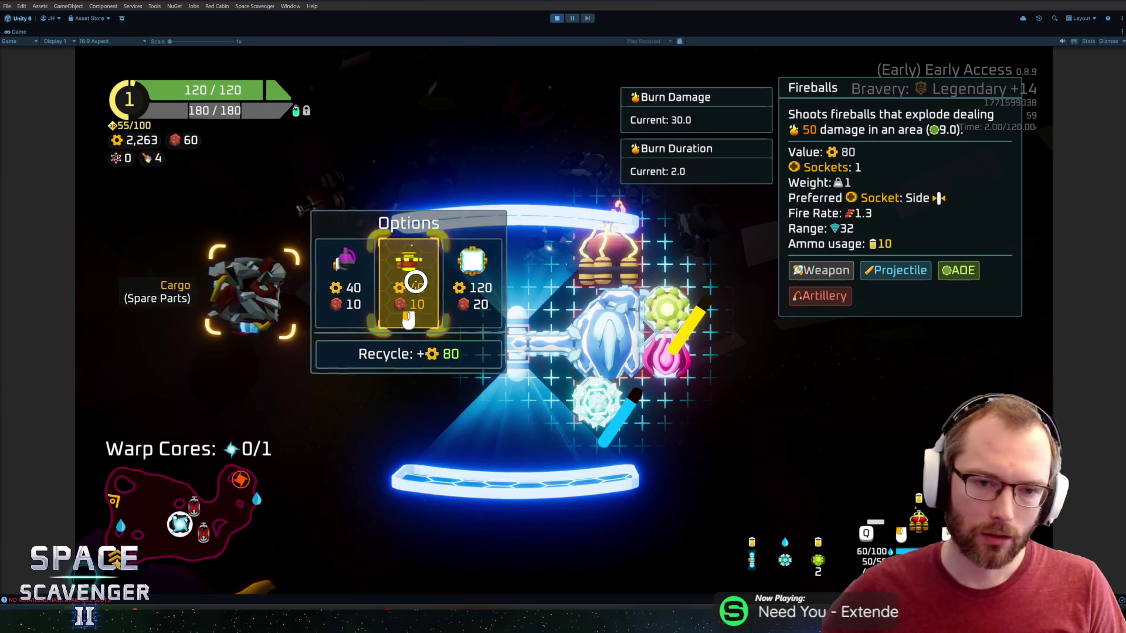
{"action": "key", "text": "Escape"}
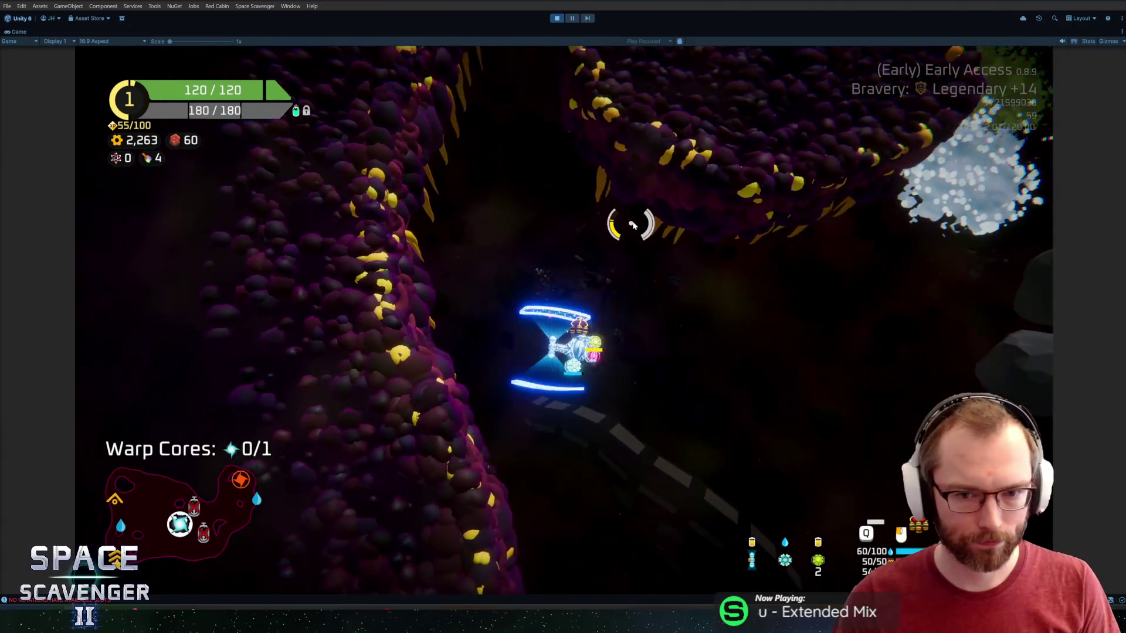
- Fly through the asteroids past the Oxygen Station, grab the warp core, and warp onward
{"action": "key", "text": "w"}
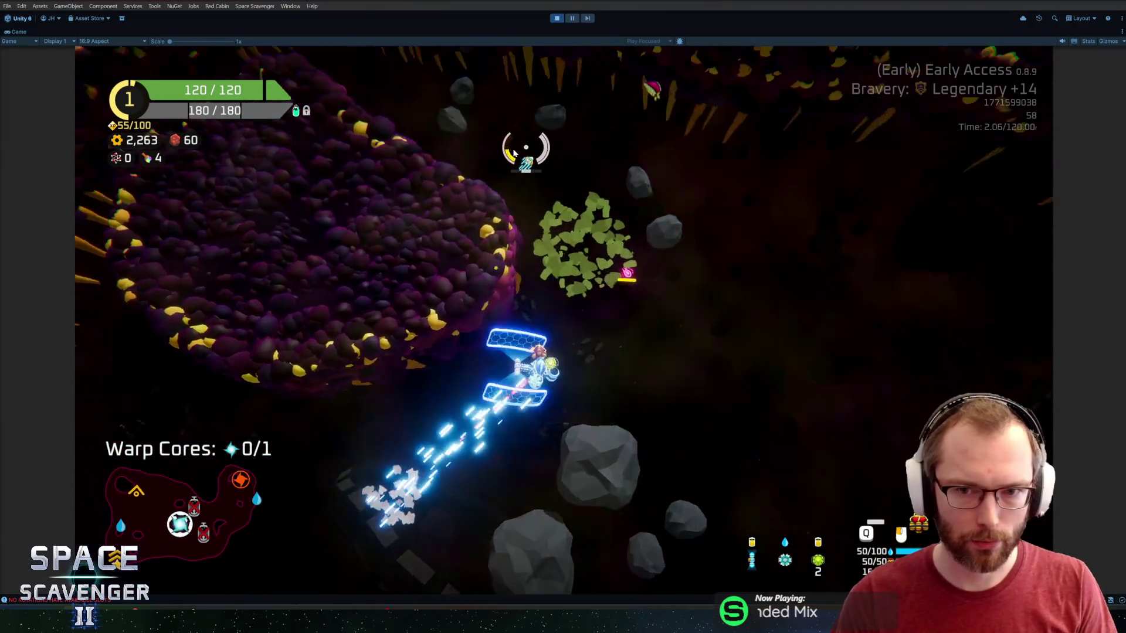
{"action": "key", "text": "w"}
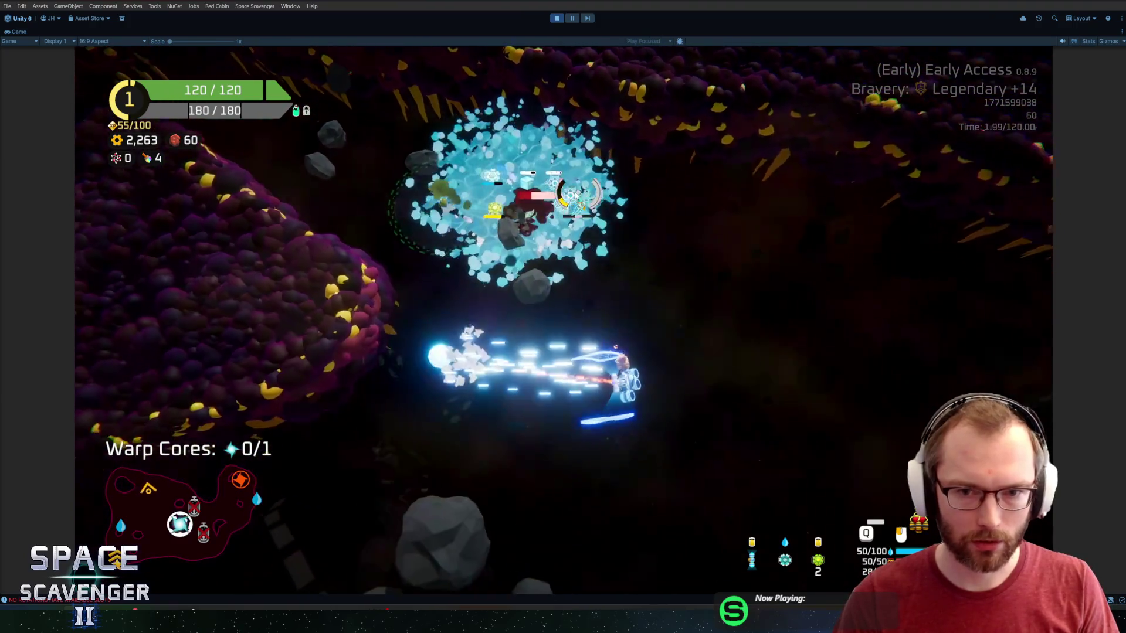
{"action": "key", "text": "d"}
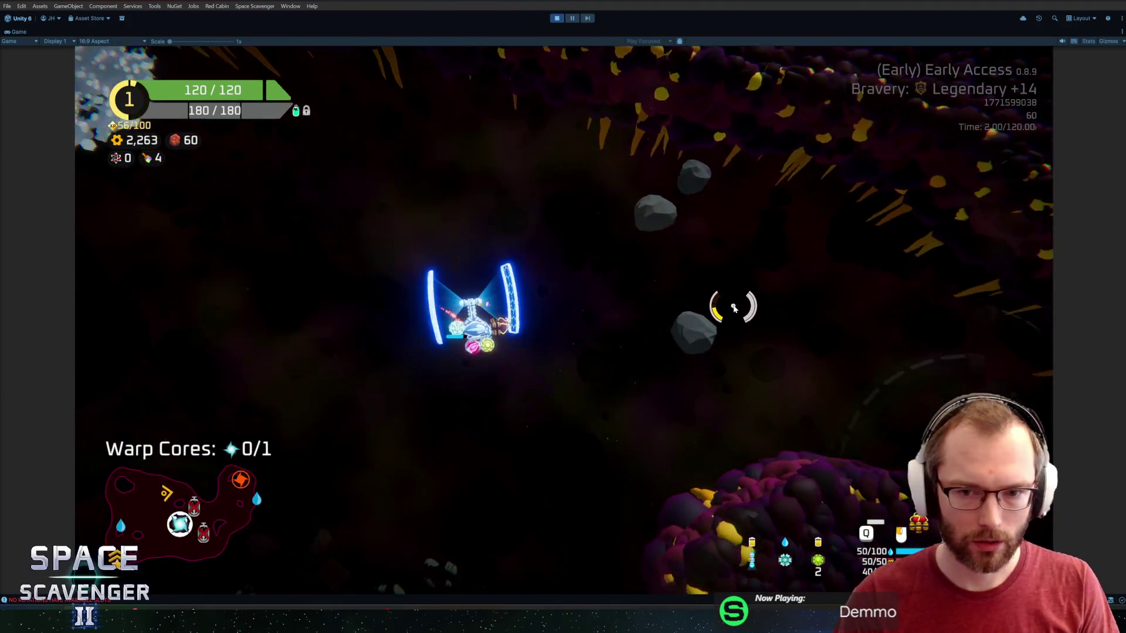
{"action": "key", "text": "s"}
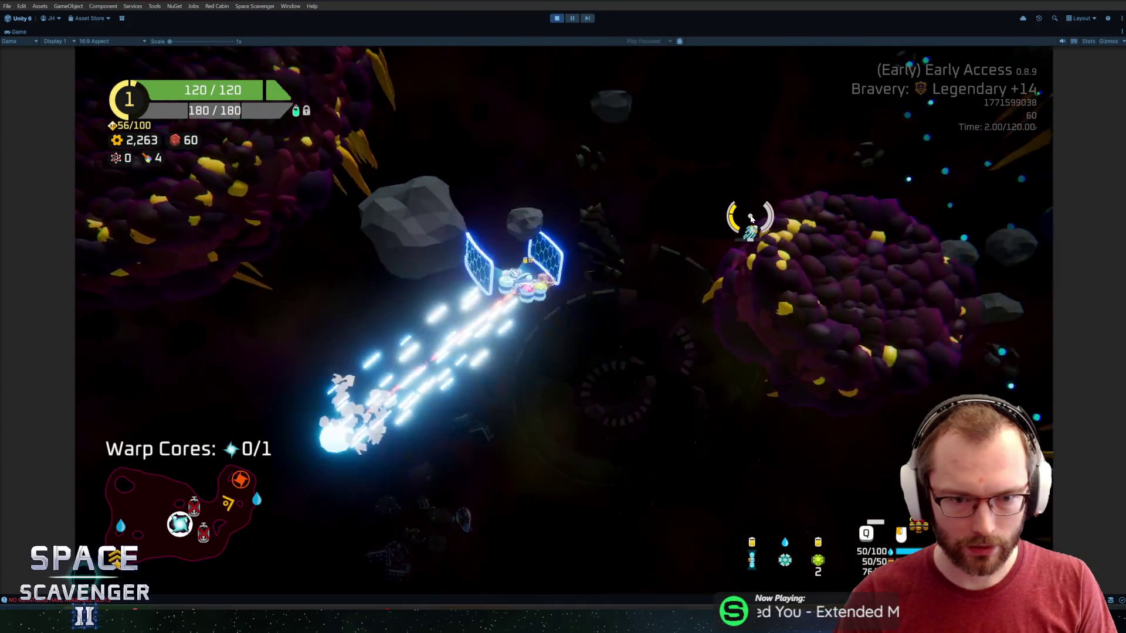
{"action": "key", "text": "w"}
{"action": "key", "text": "w"}
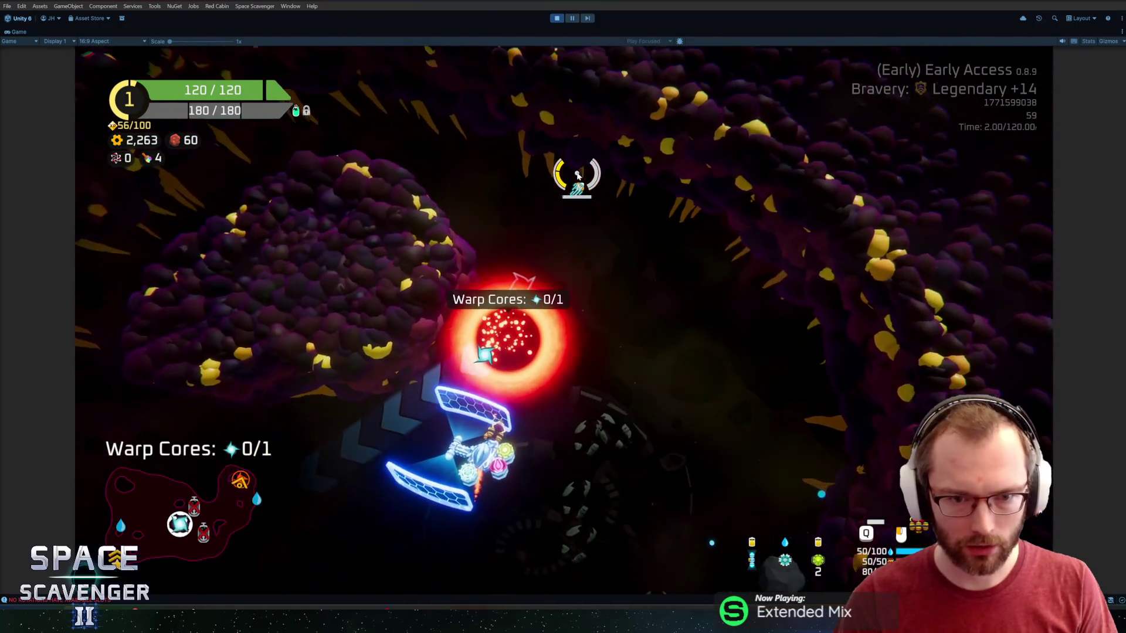
{"action": "key", "text": "w"}
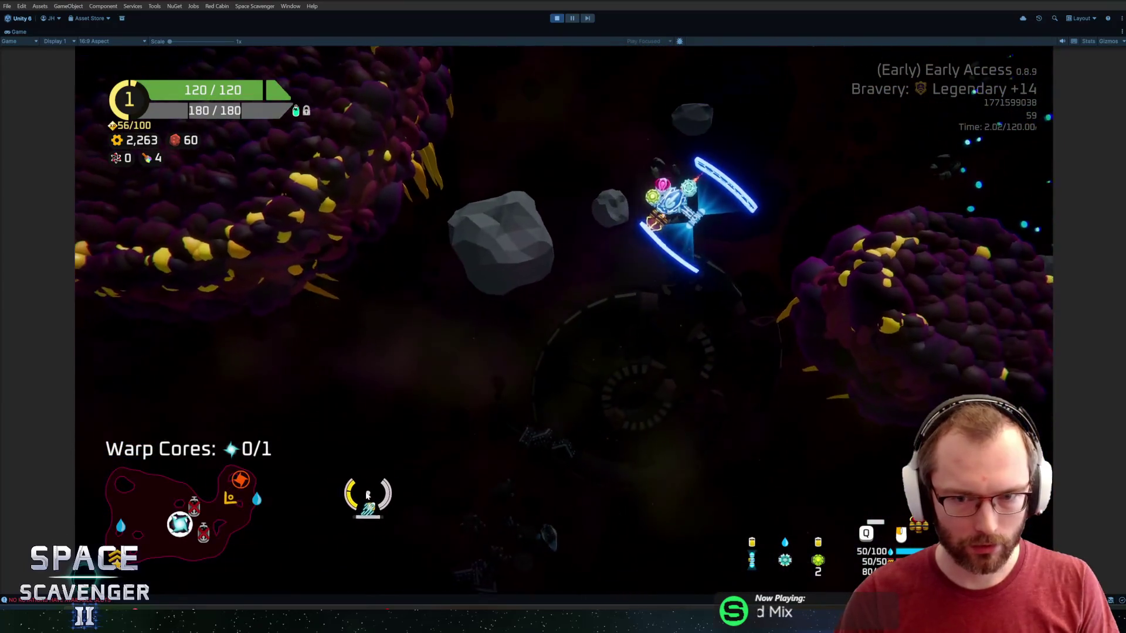
{"action": "key", "text": "w"}
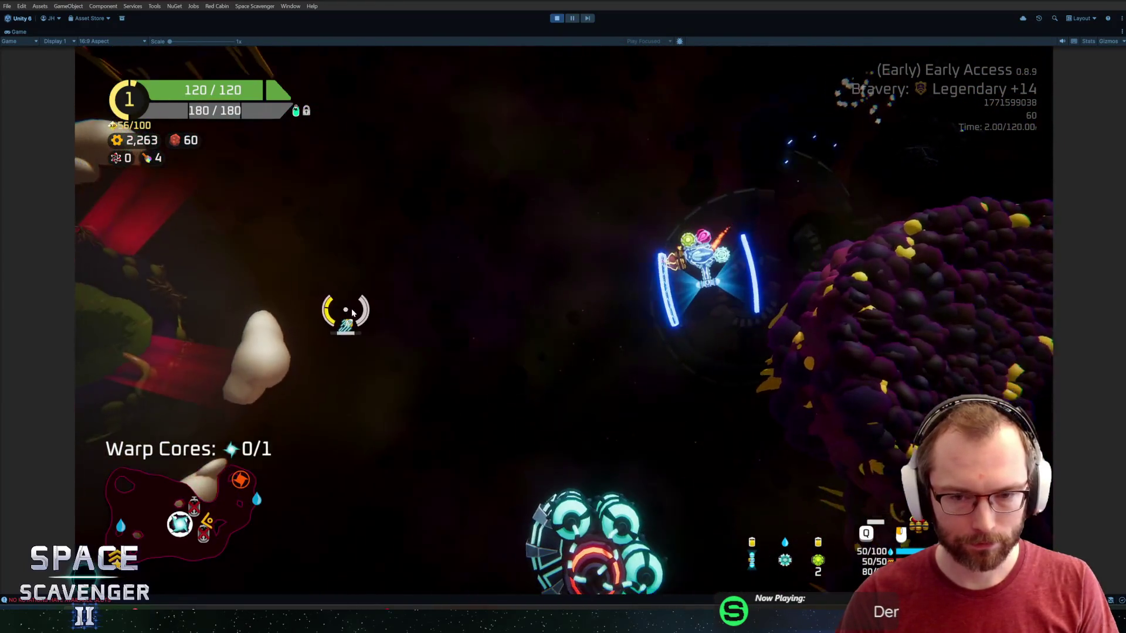
{"action": "key", "text": "w"}
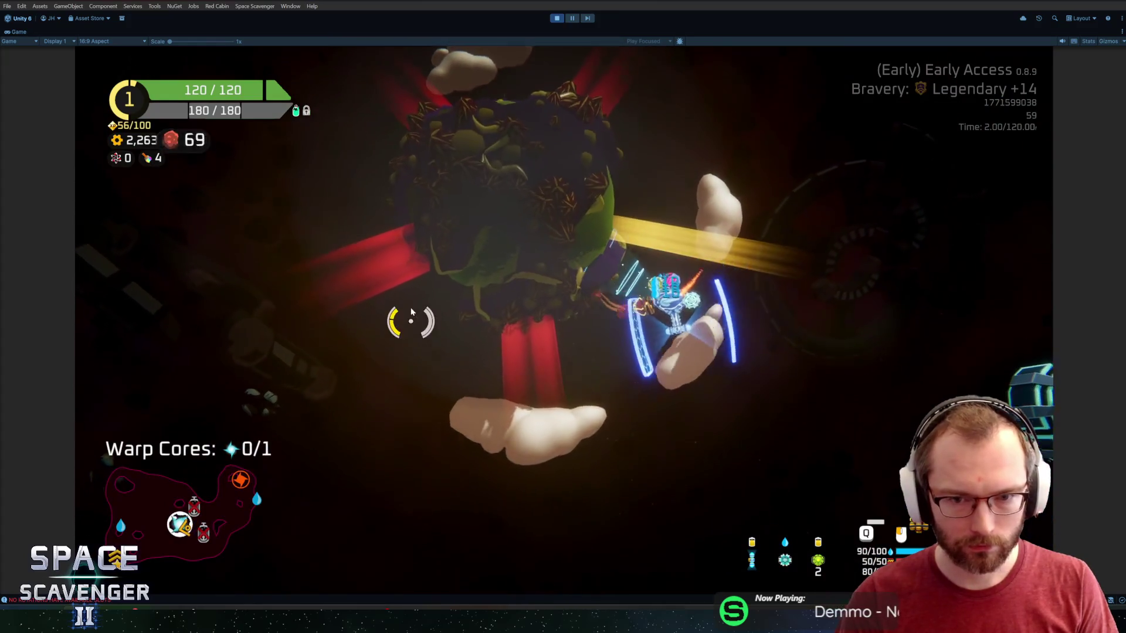
{"action": "key", "text": "w"}
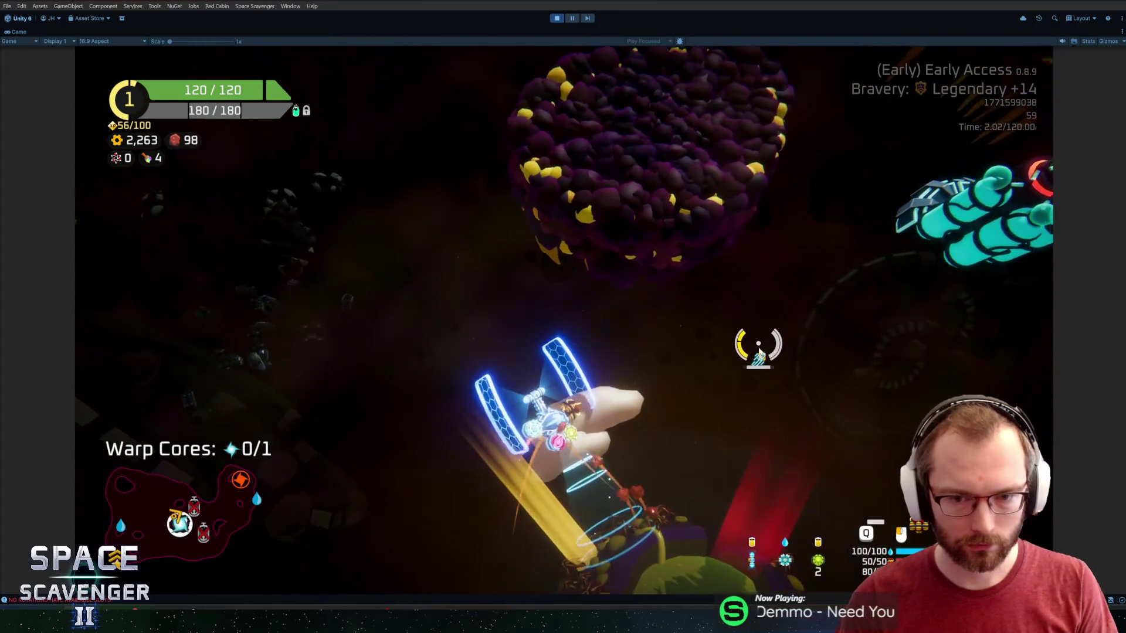
{"action": "key", "text": "w"}
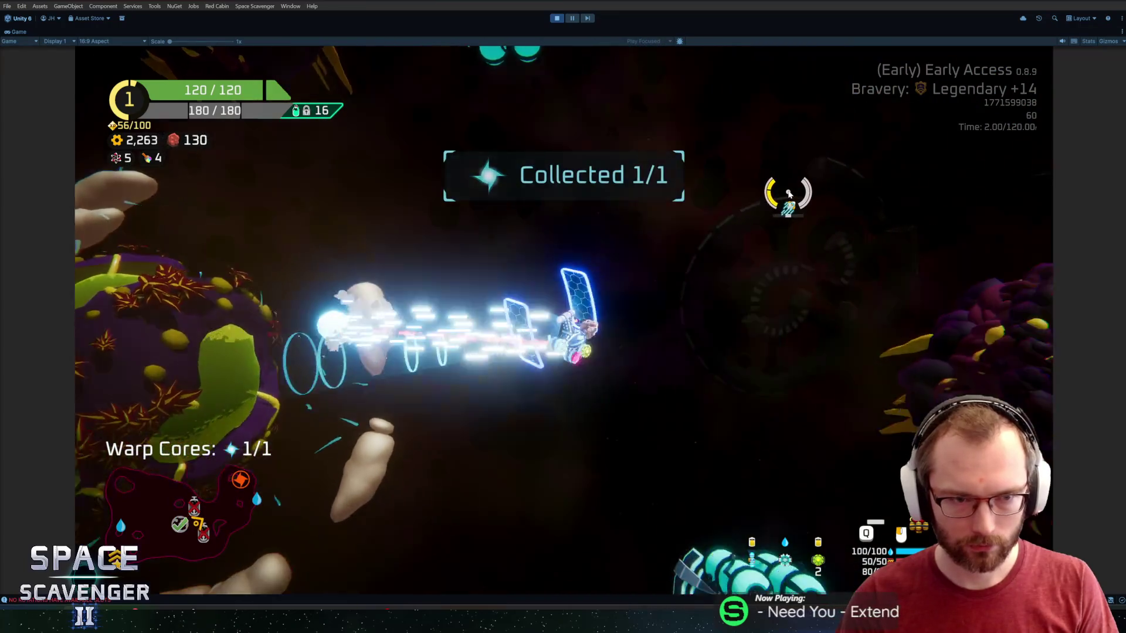
{"action": "key", "text": "w"}
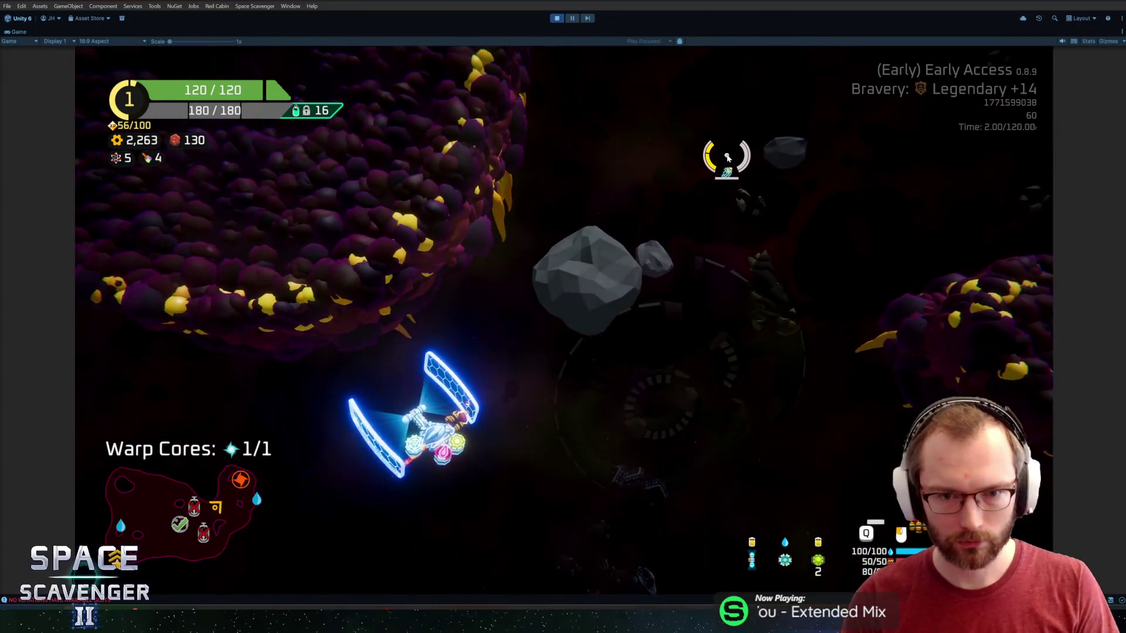
{"action": "key", "text": "w"}
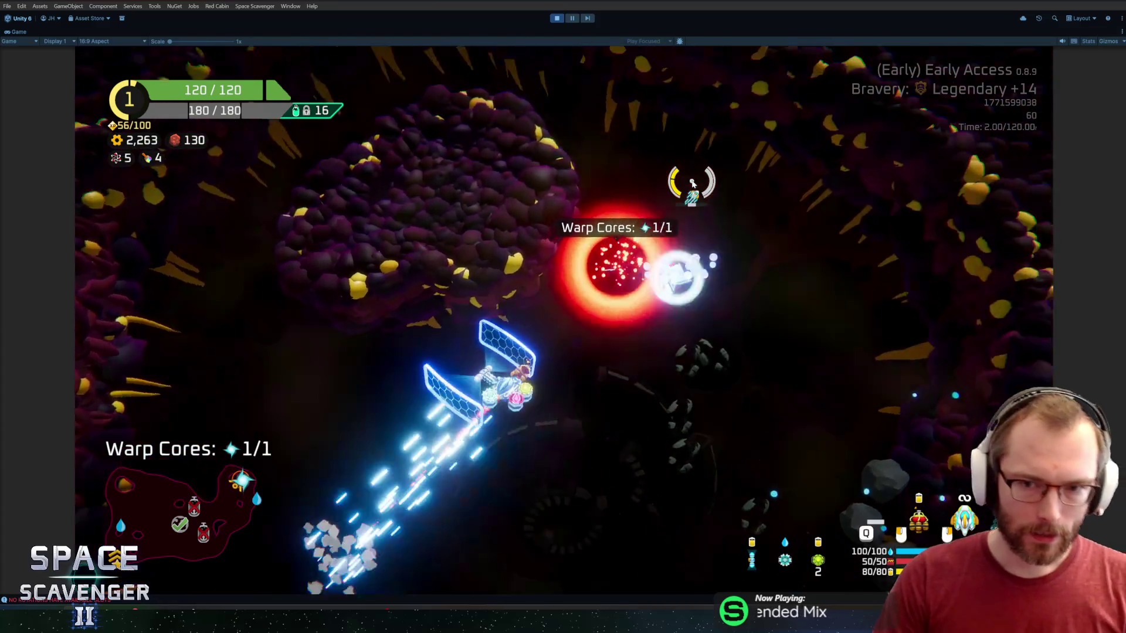
{"action": "key", "text": "f"}
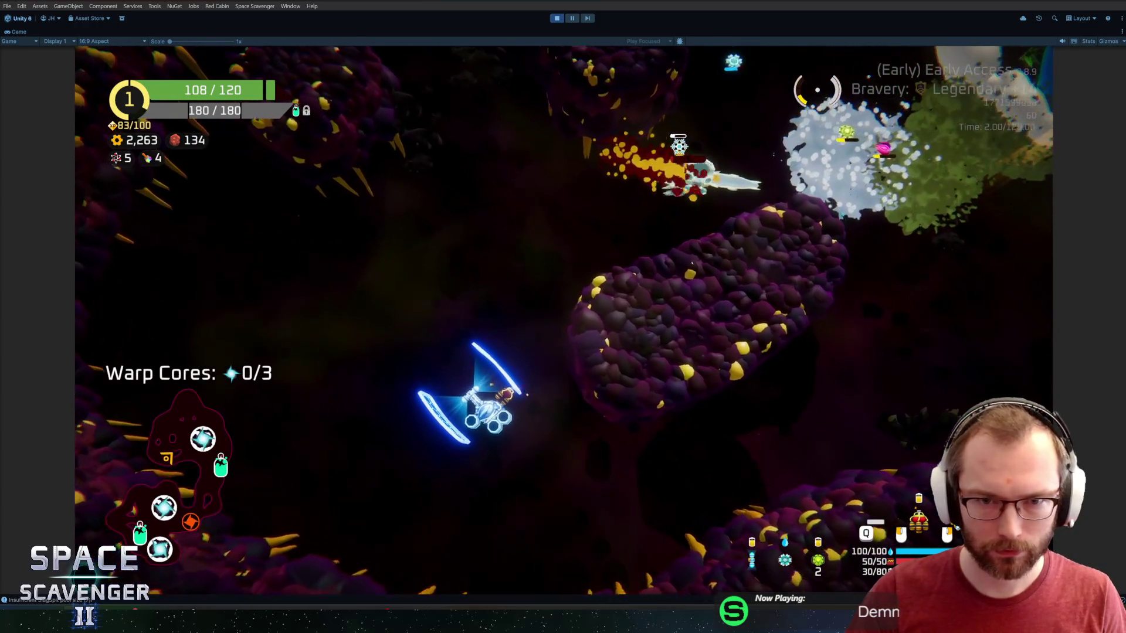
- Browse the Offense stats like Poison Fade and Chill Duration, then enter build mode
{"action": "key", "text": "Tab"}
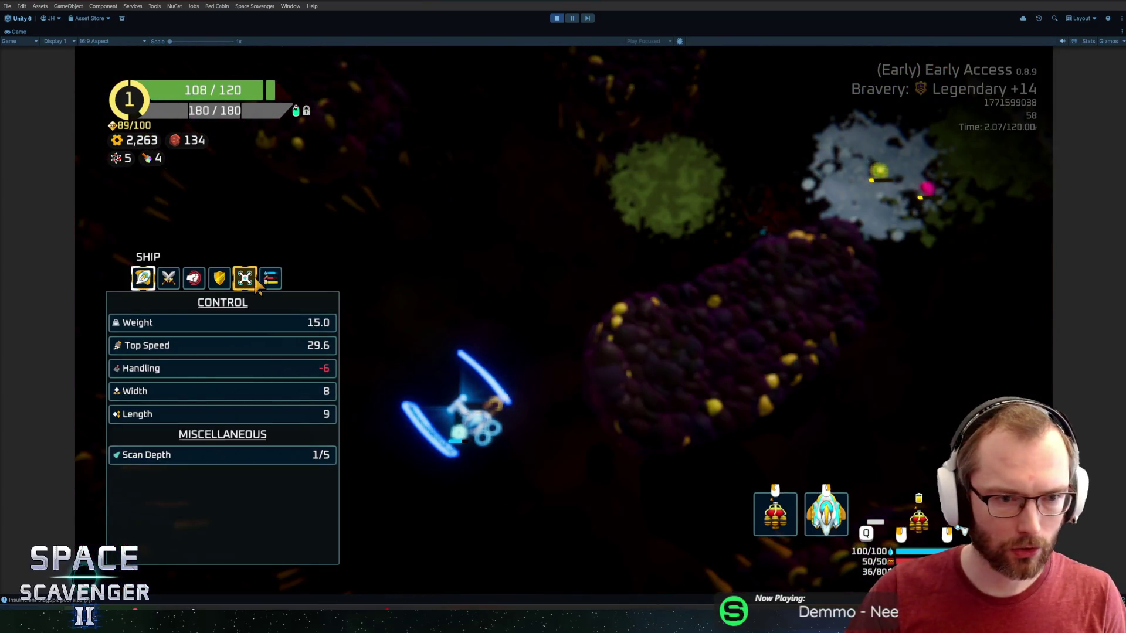
{"action": "left_click", "coordinate": [193, 278]}
{"action": "scroll", "coordinate": [234, 422], "scroll_direction": "down", "scroll_amount": 5}
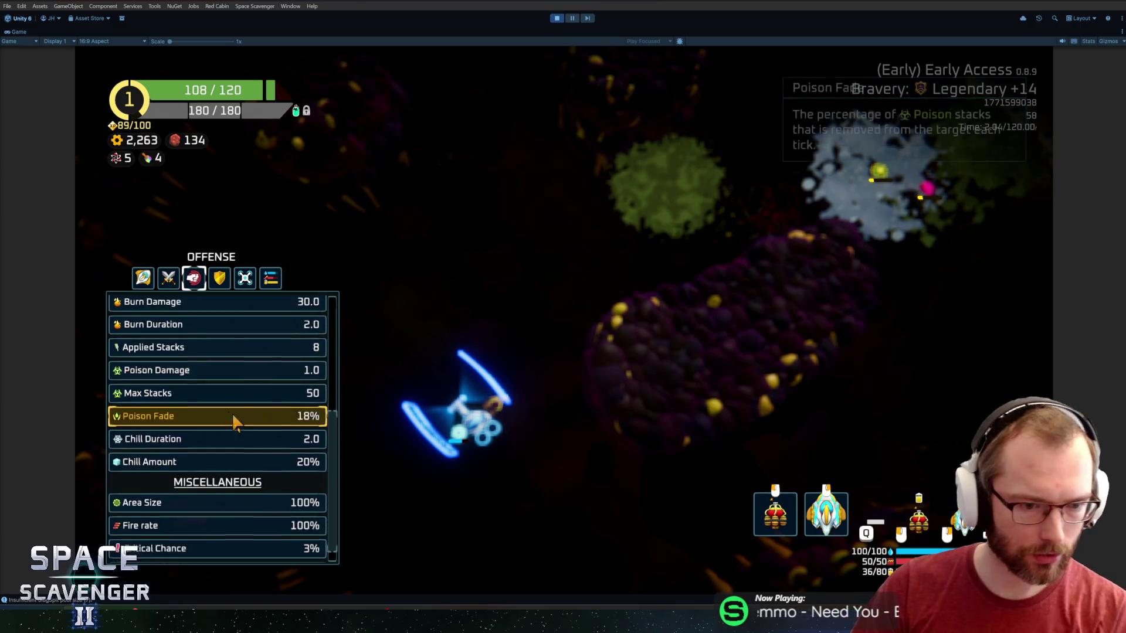
{"action": "scroll", "coordinate": [239, 448], "scroll_direction": "up", "scroll_amount": 3}
{"action": "scroll", "coordinate": [223, 460], "scroll_direction": "down", "scroll_amount": 2}
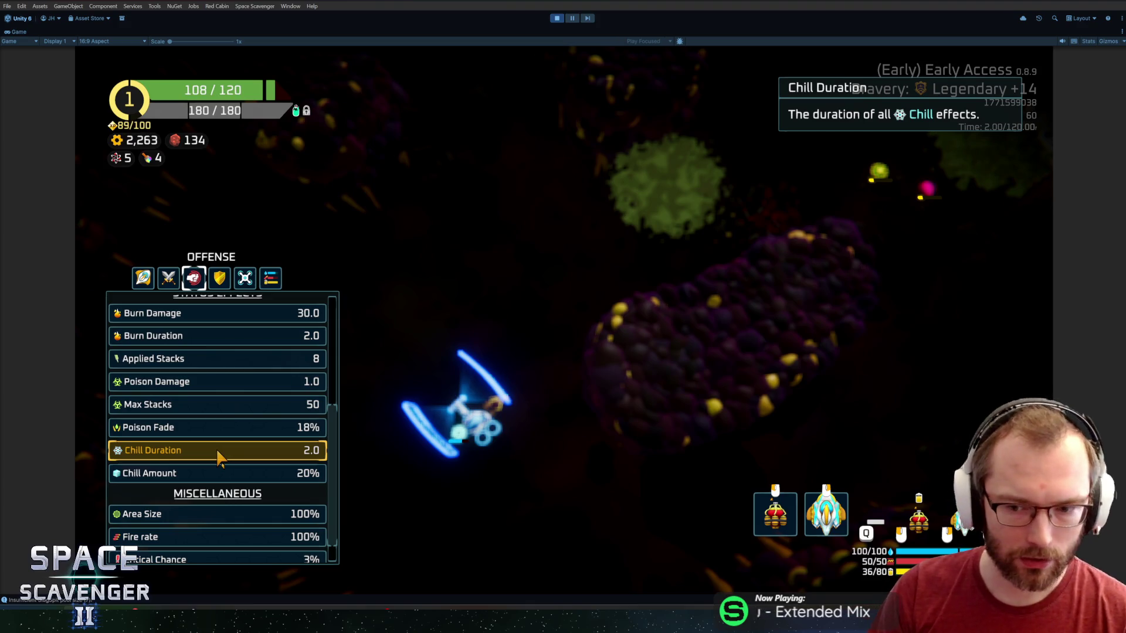
{"action": "key", "text": "Tab"}
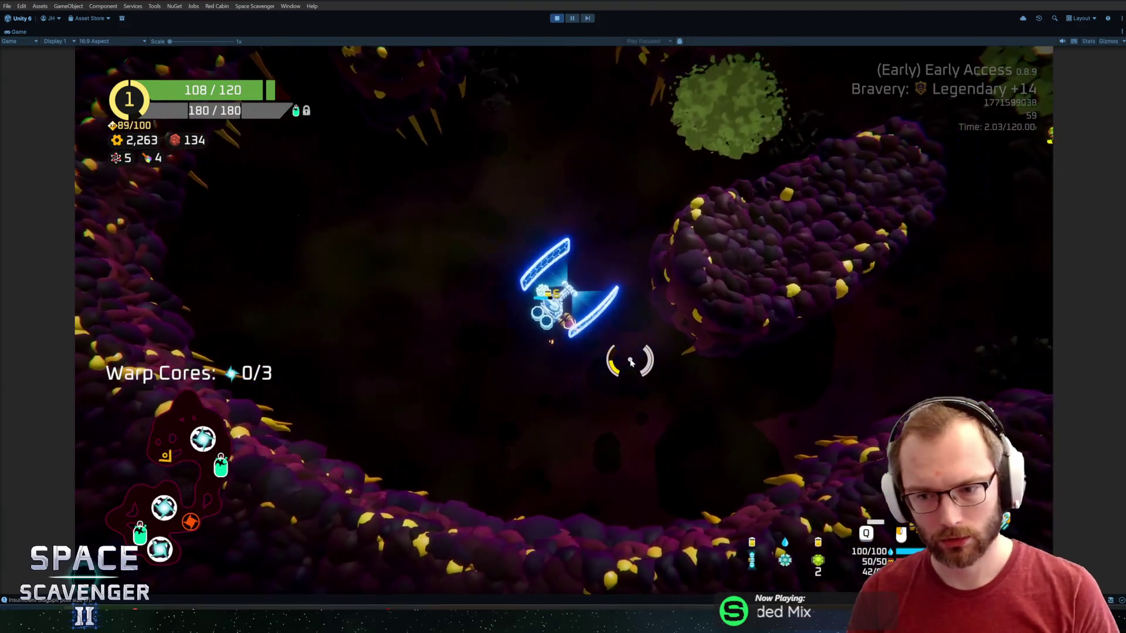
{"action": "key", "text": "Tab"}
{"action": "key", "text": "Tab"}
{"action": "key", "text": "e"}
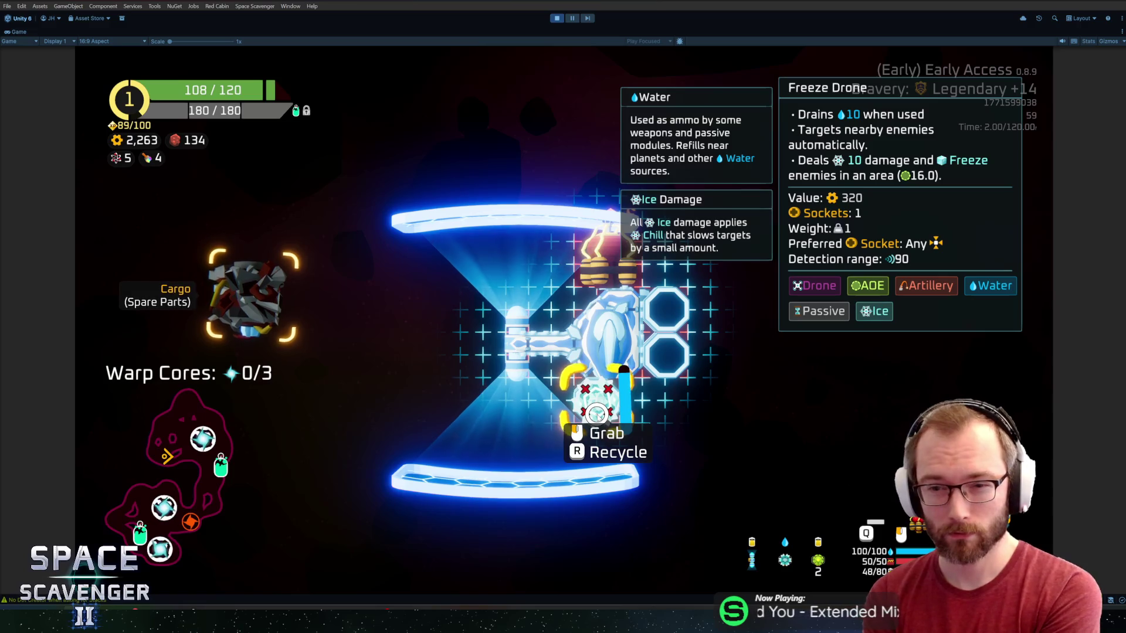
- Stop the playtest, open BattleDroneIce, and select its SlowPool child
{"action": "key", "text": "ctrl+p"}
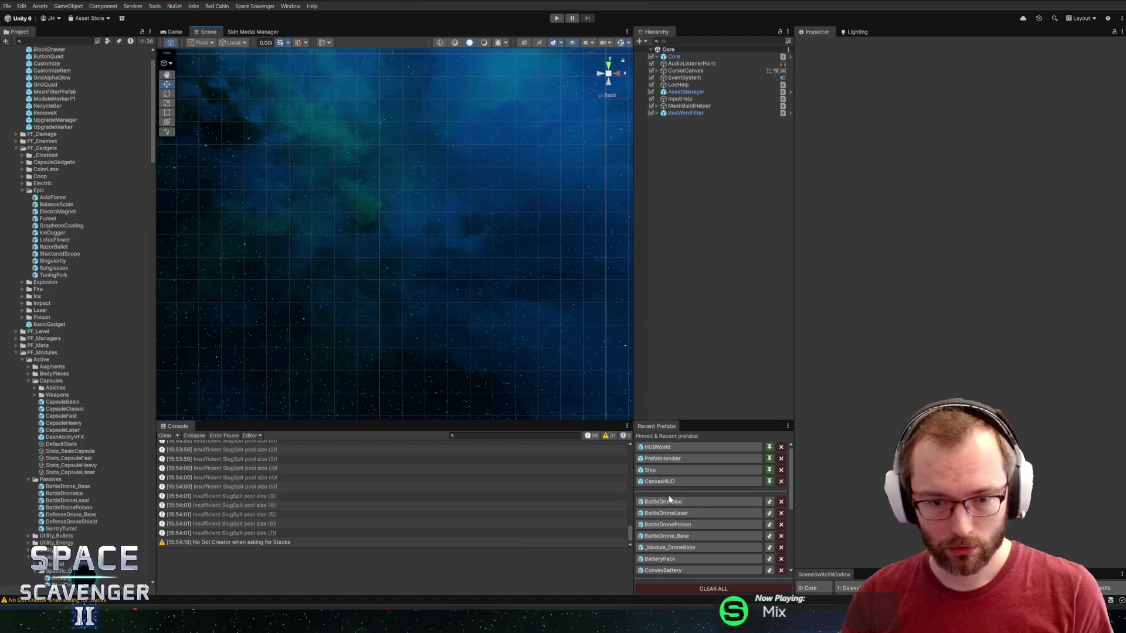
{"action": "left_click", "coordinate": [671, 508]}
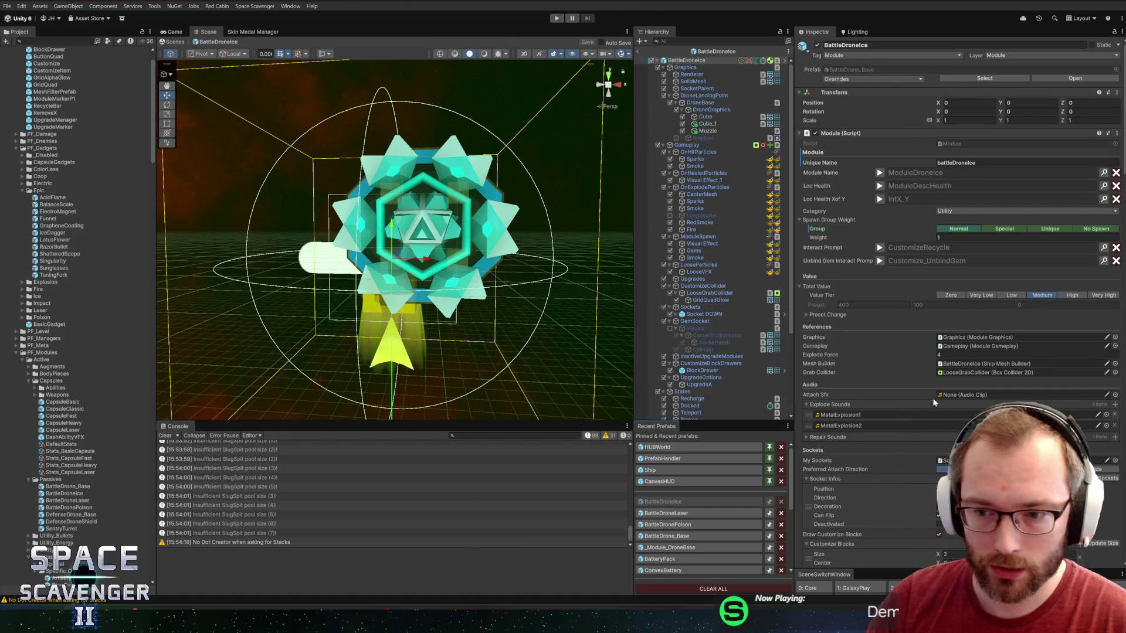
{"action": "scroll", "coordinate": [934, 402], "scroll_direction": "down", "scroll_amount": 20}
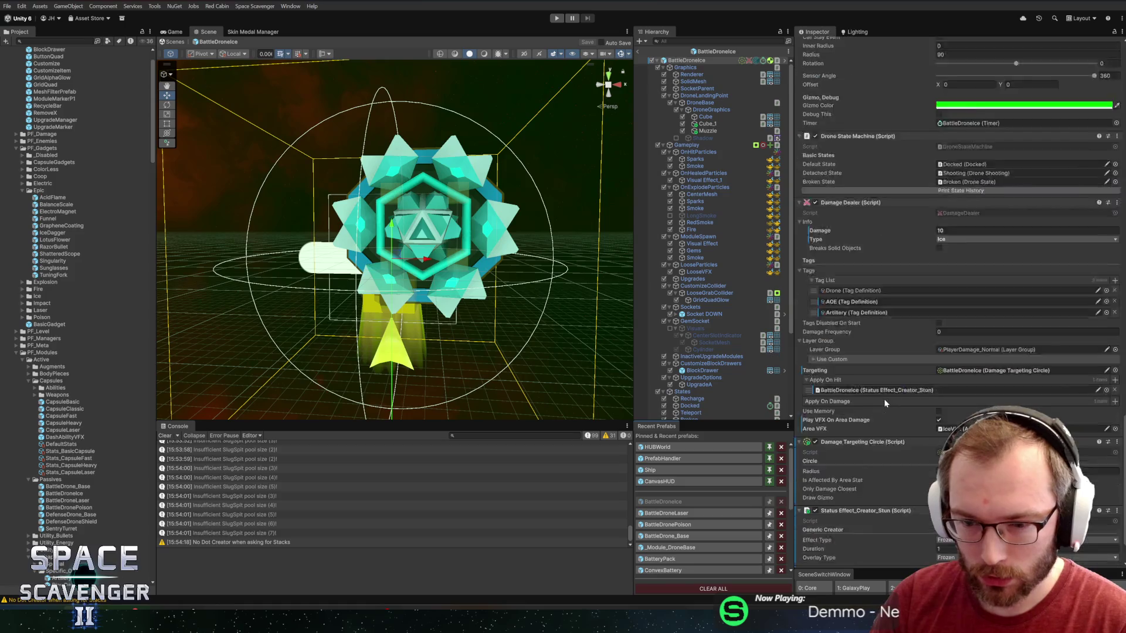
{"action": "scroll", "coordinate": [885, 402], "scroll_direction": "down", "scroll_amount": 3}
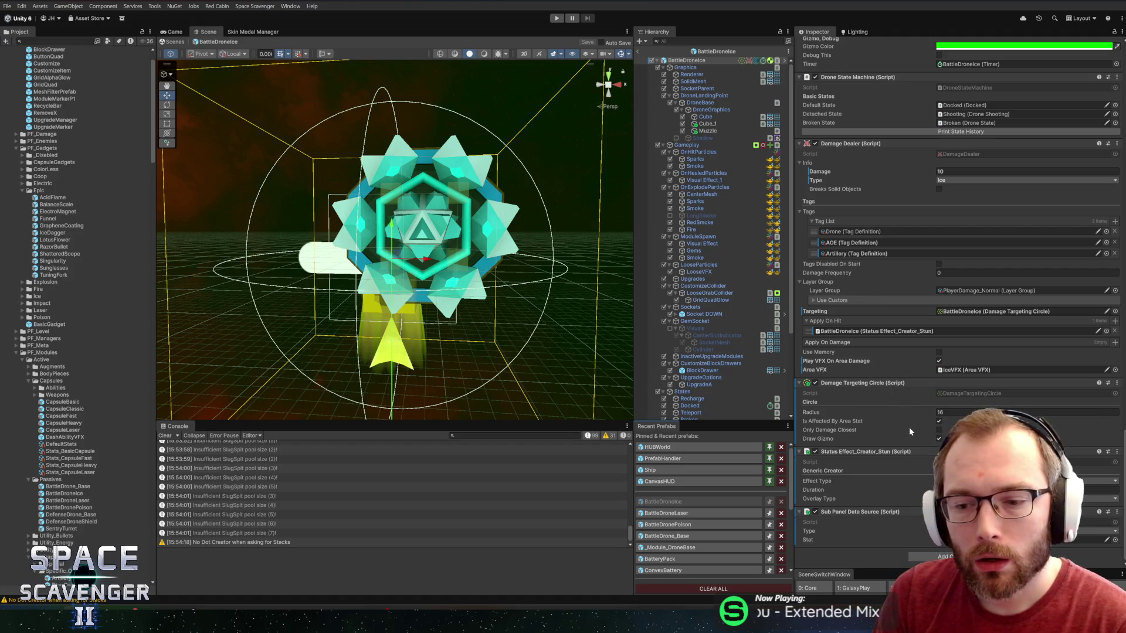
{"action": "scroll", "coordinate": [737, 314], "scroll_direction": "down", "scroll_amount": 3}
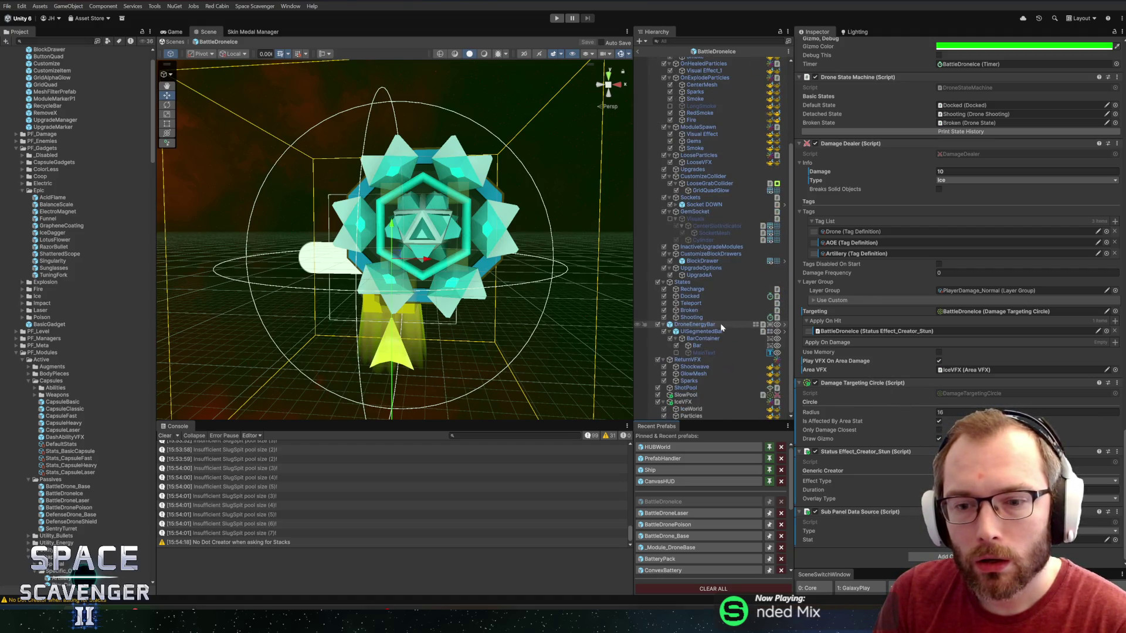
{"action": "left_click", "coordinate": [722, 396]}
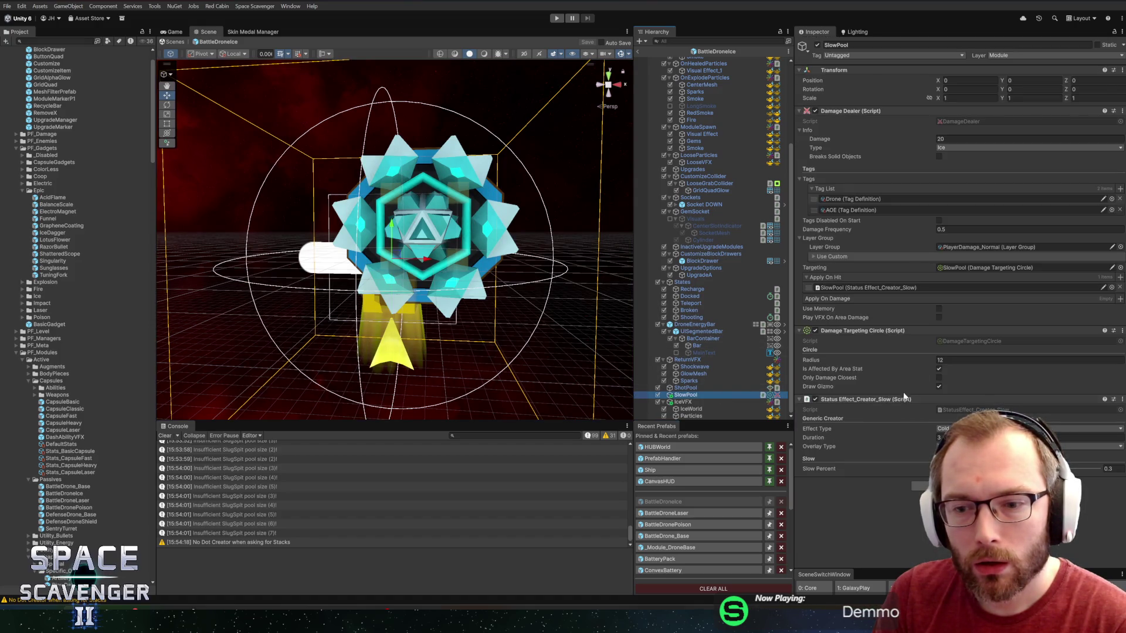
- Remove the Status Effect_Creator_Slow component from SlowPool and start a new playtest
{"action": "right_click", "coordinate": [866, 403]}
{"action": "left_click", "coordinate": [886, 443]}
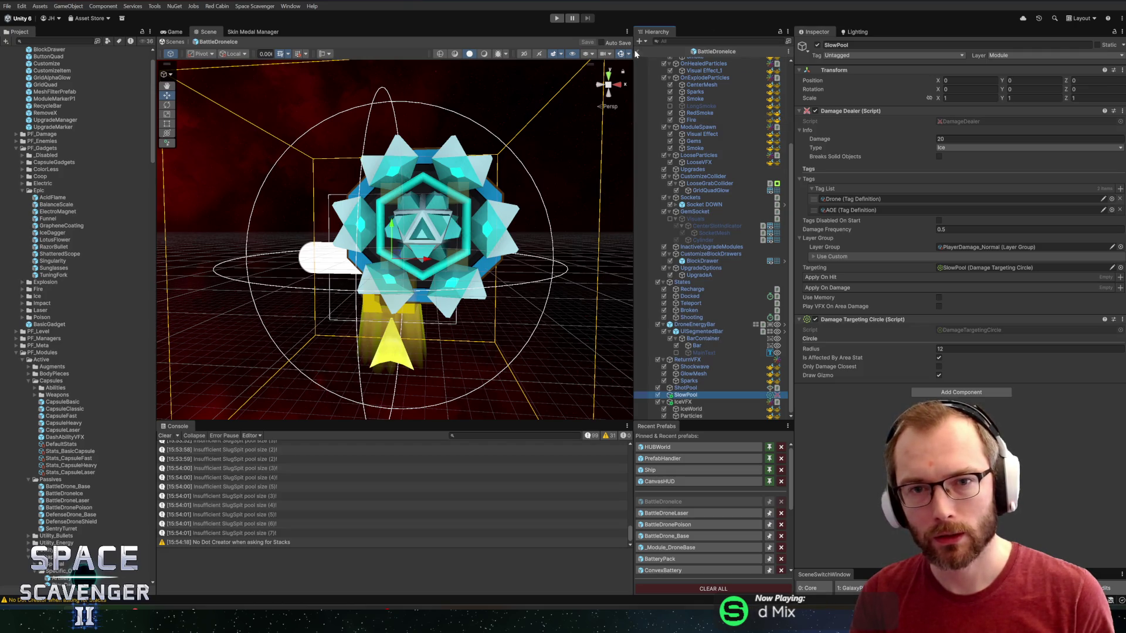
{"action": "left_click", "coordinate": [557, 18]}
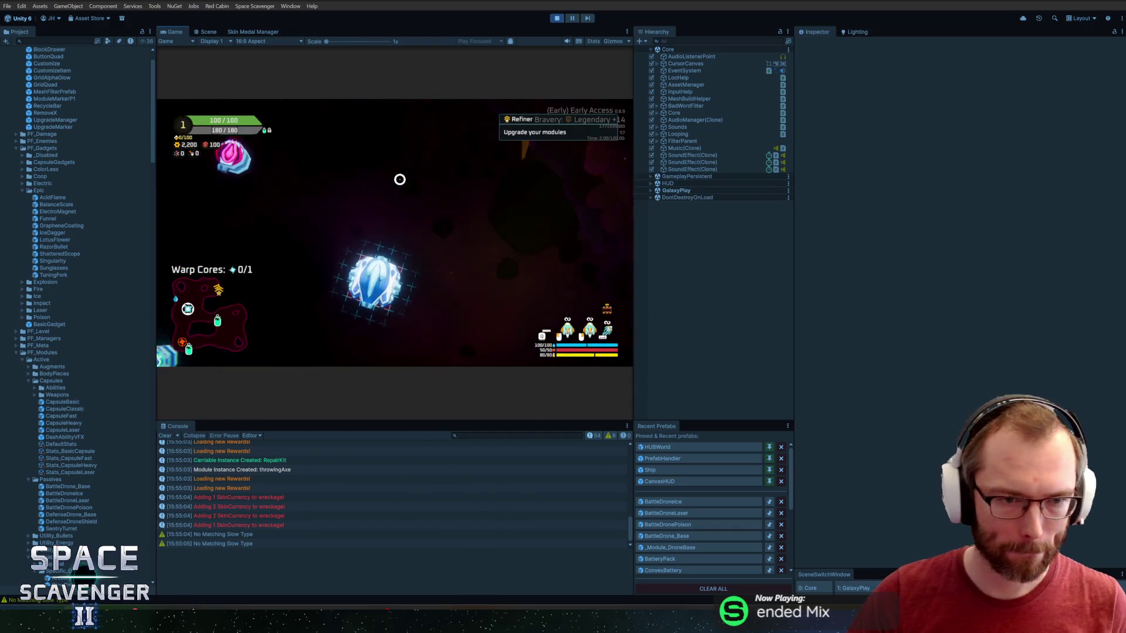
- Maximize the Game view and fly the ship, firing at the nearby enemies
{"action": "double_click", "coordinate": [177, 32]}
{"action": "key", "text": "w"}
{"action": "key", "text": "a"}
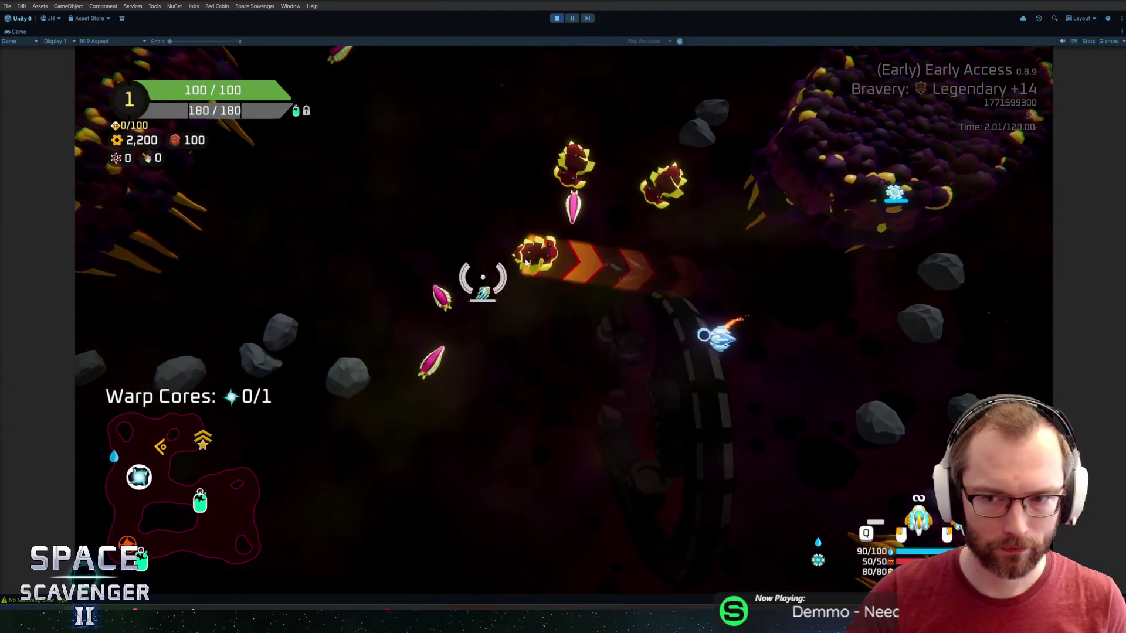
{"action": "right_click", "coordinate": [665, 183]}
{"action": "key", "text": "d"}
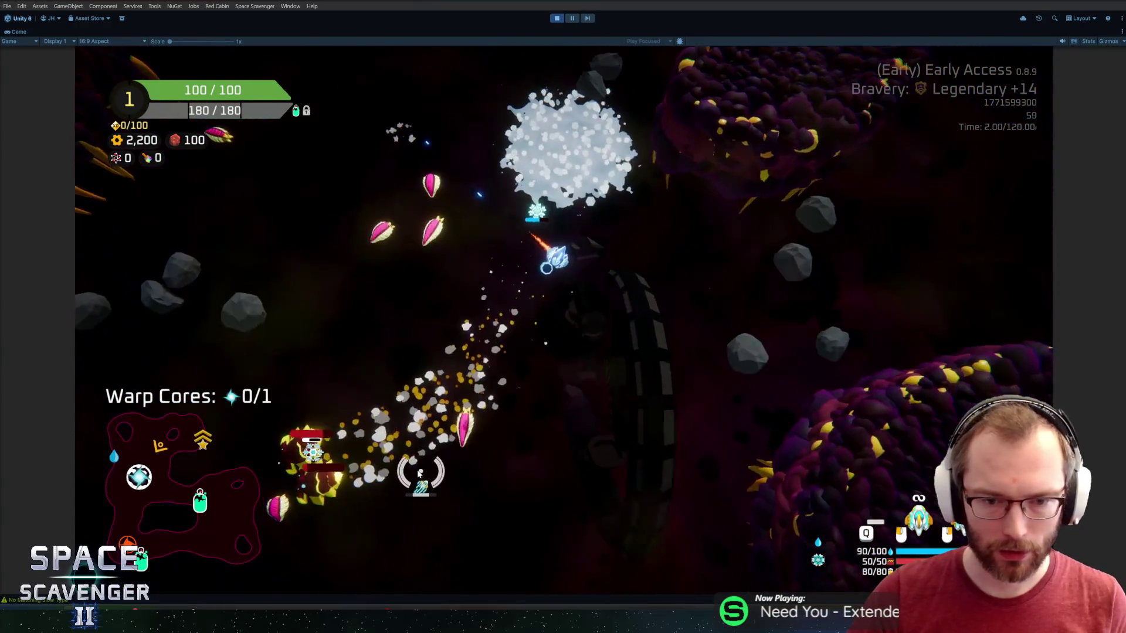
{"action": "key", "text": "s"}
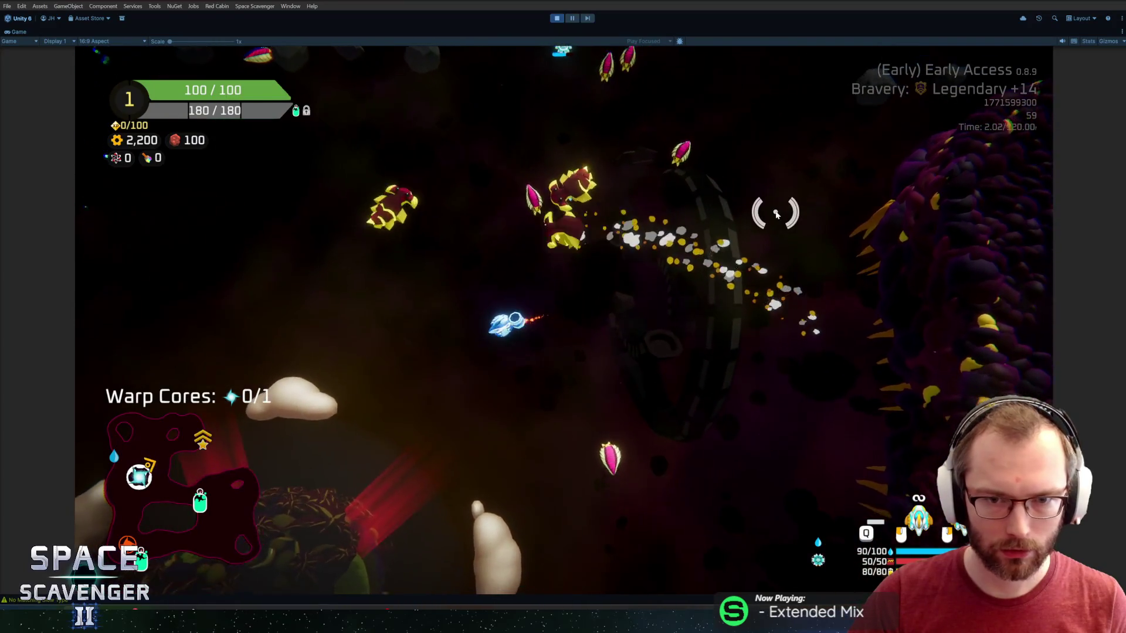
- Fly past the enemies and plants to collect the warp core, then chase enemies upward
{"action": "key", "text": "w"}
{"action": "key", "text": "d"}
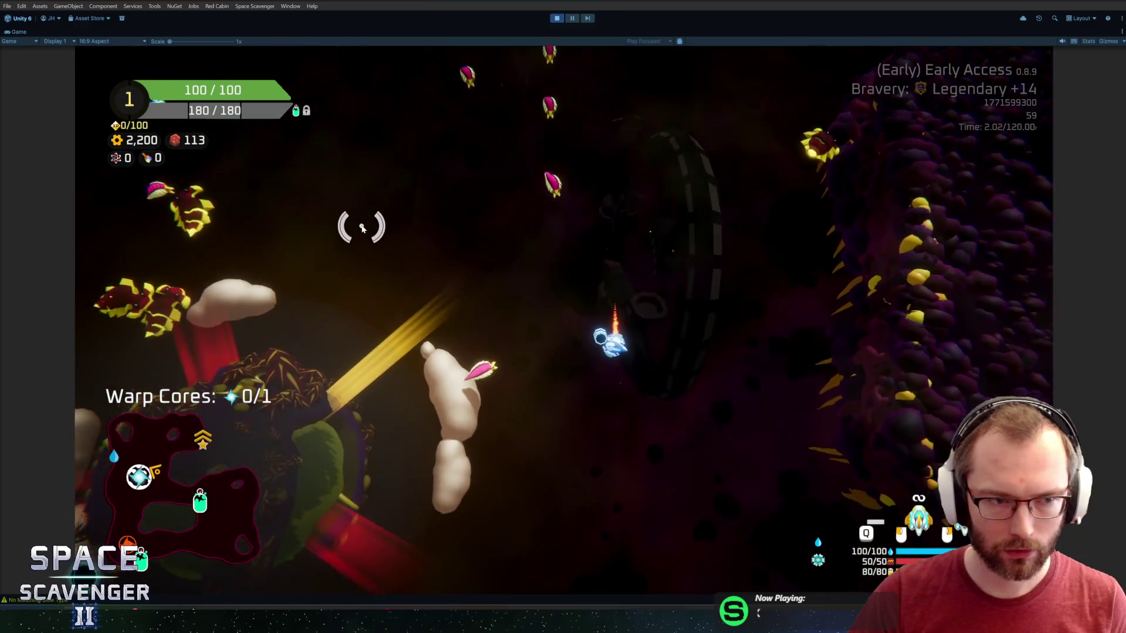
{"action": "key", "text": "a"}
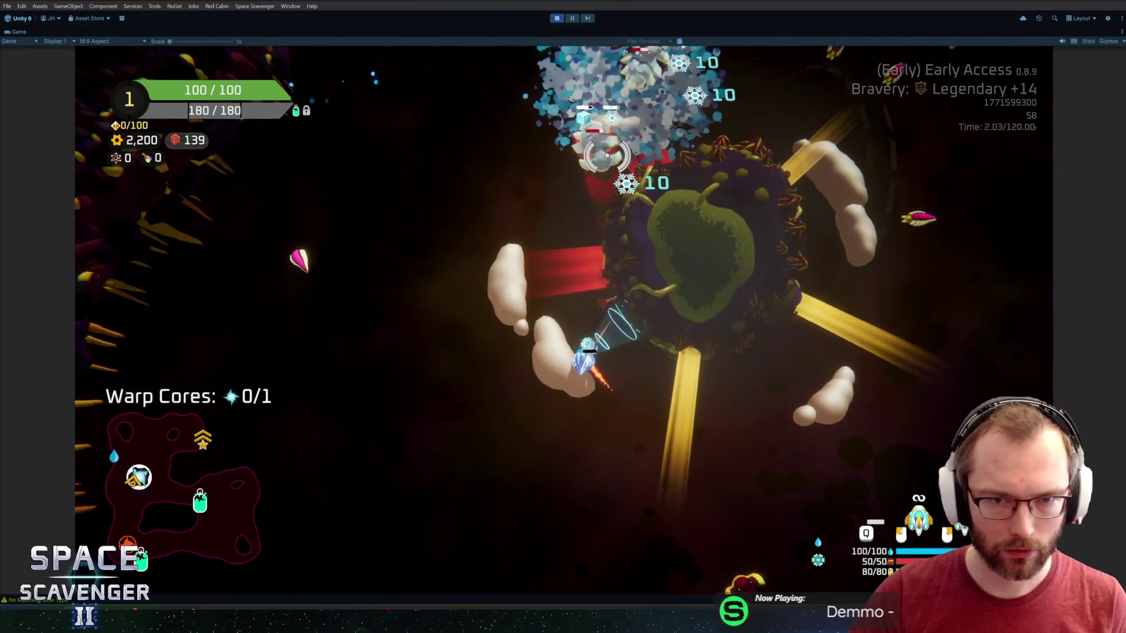
{"action": "key", "text": "w"}
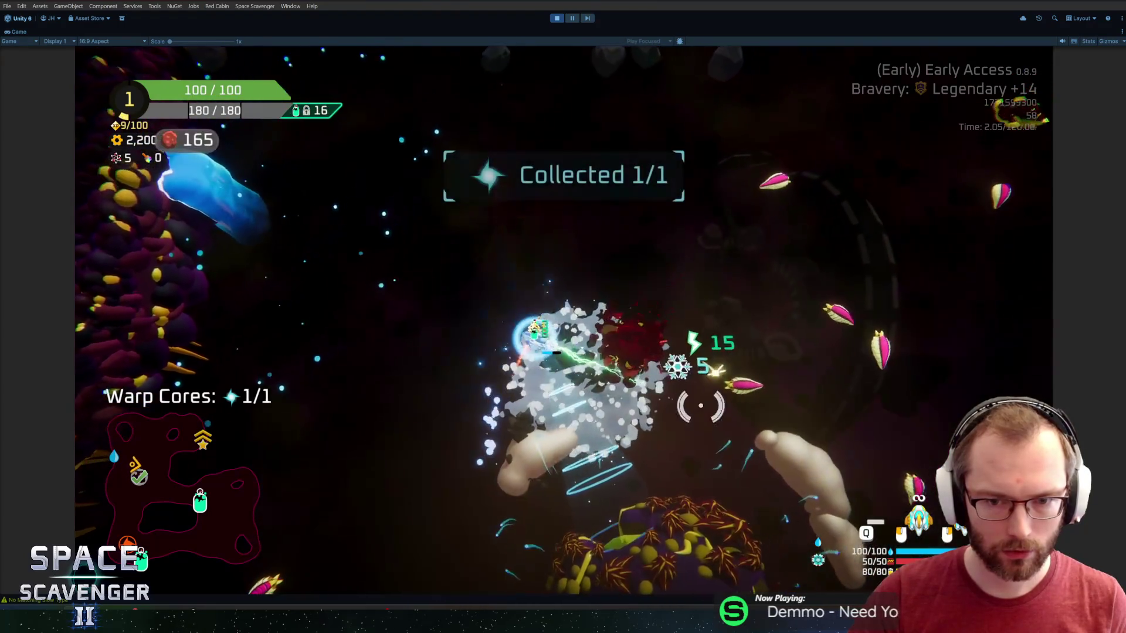
{"action": "key", "text": "d"}
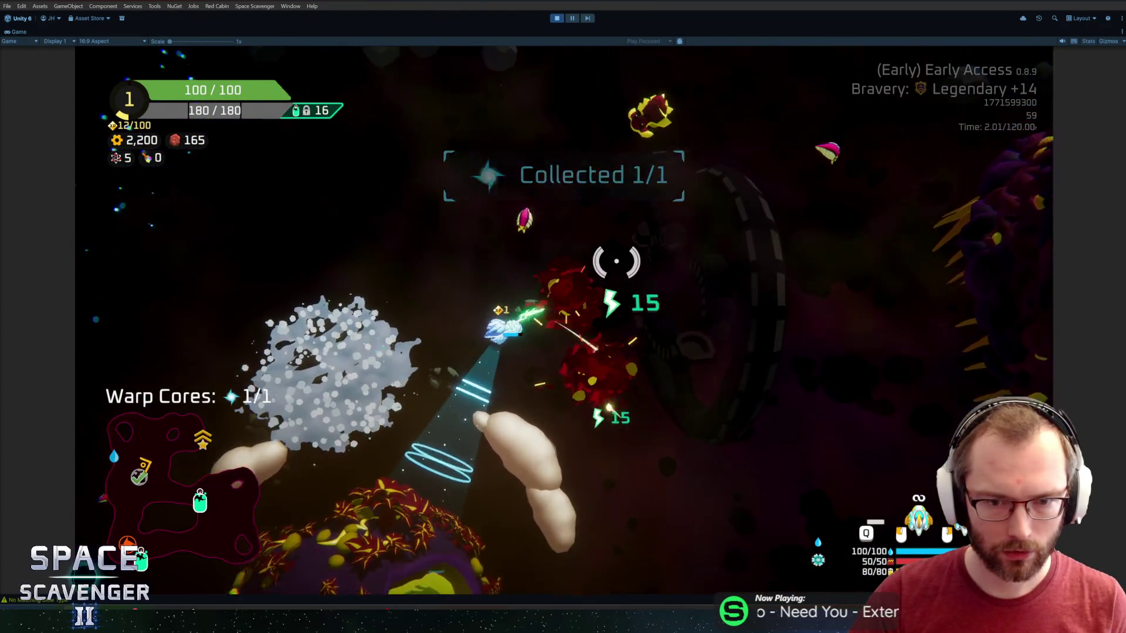
{"action": "key", "text": "w"}
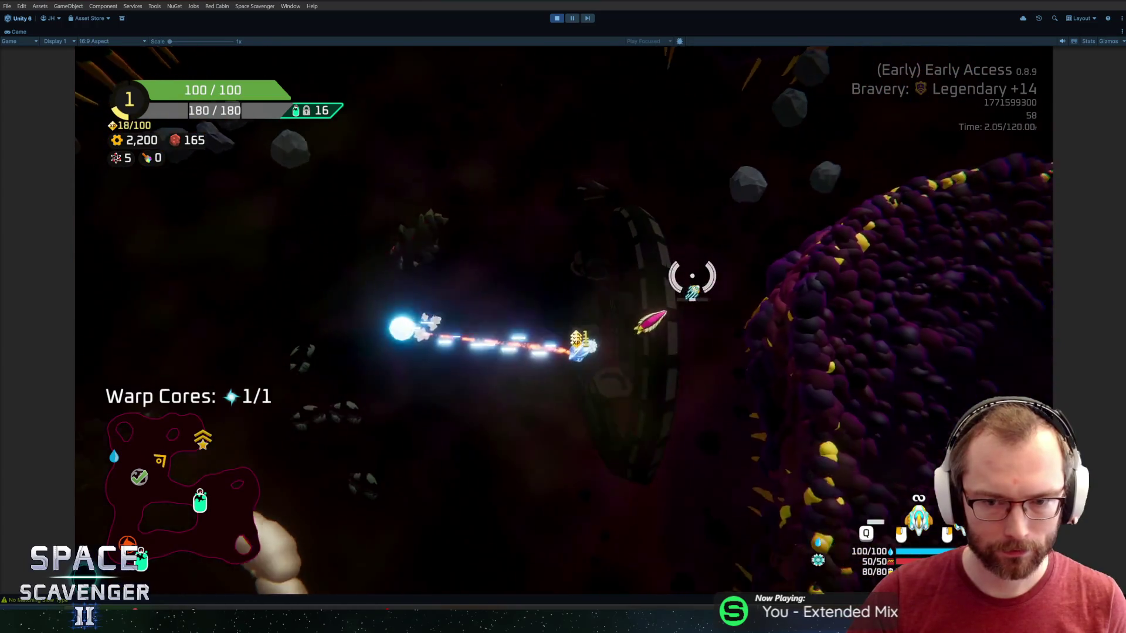
- Fly around the green planet, shatter the icy asteroid, then exit Play mode
{"action": "key", "text": "a"}
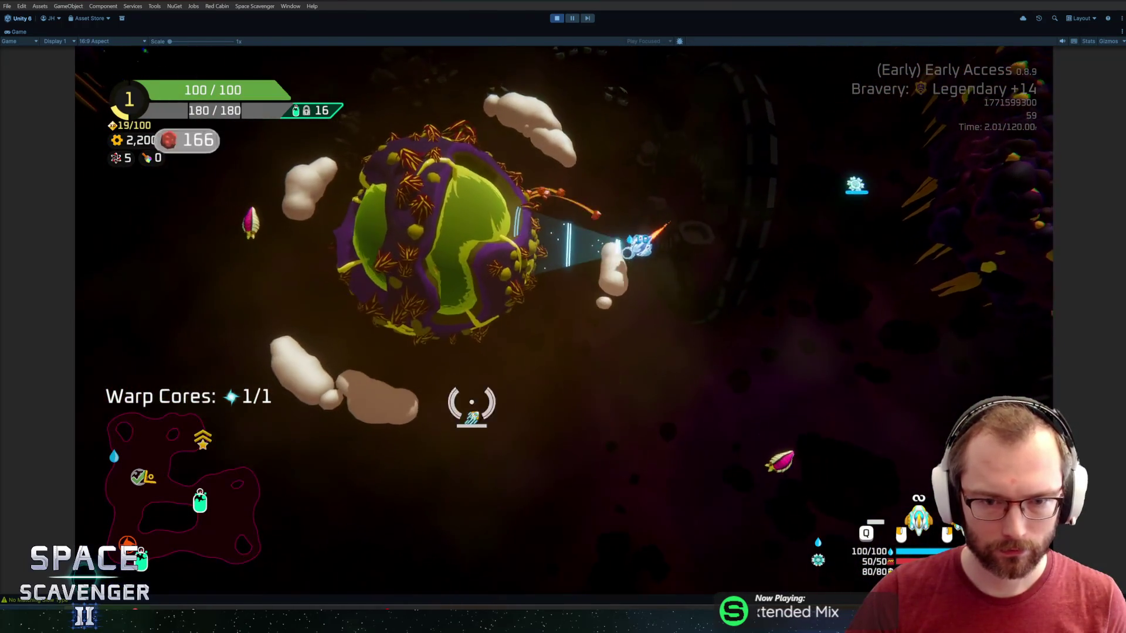
{"action": "key", "text": "s"}
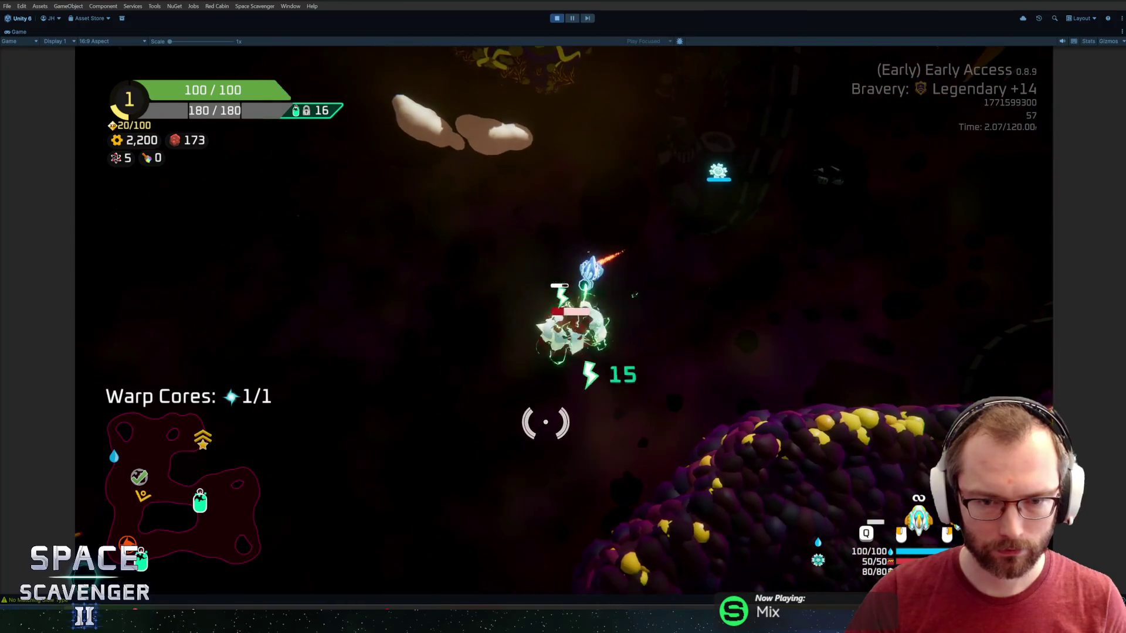
{"action": "key", "text": "w"}
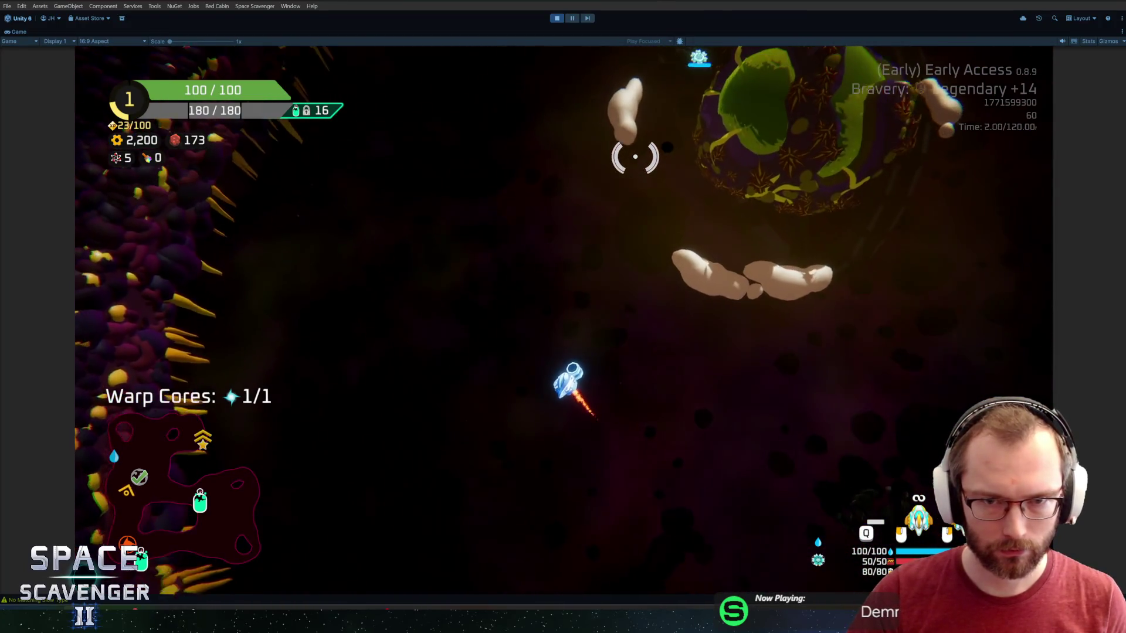
{"action": "key", "text": "w"}
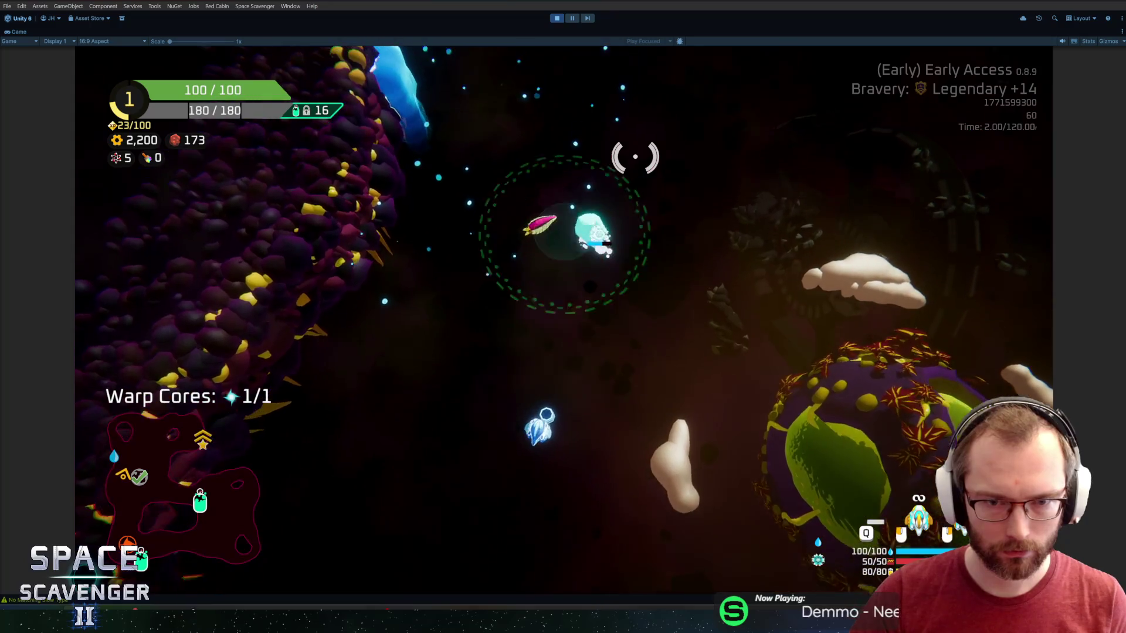
{"action": "key", "text": "w"}
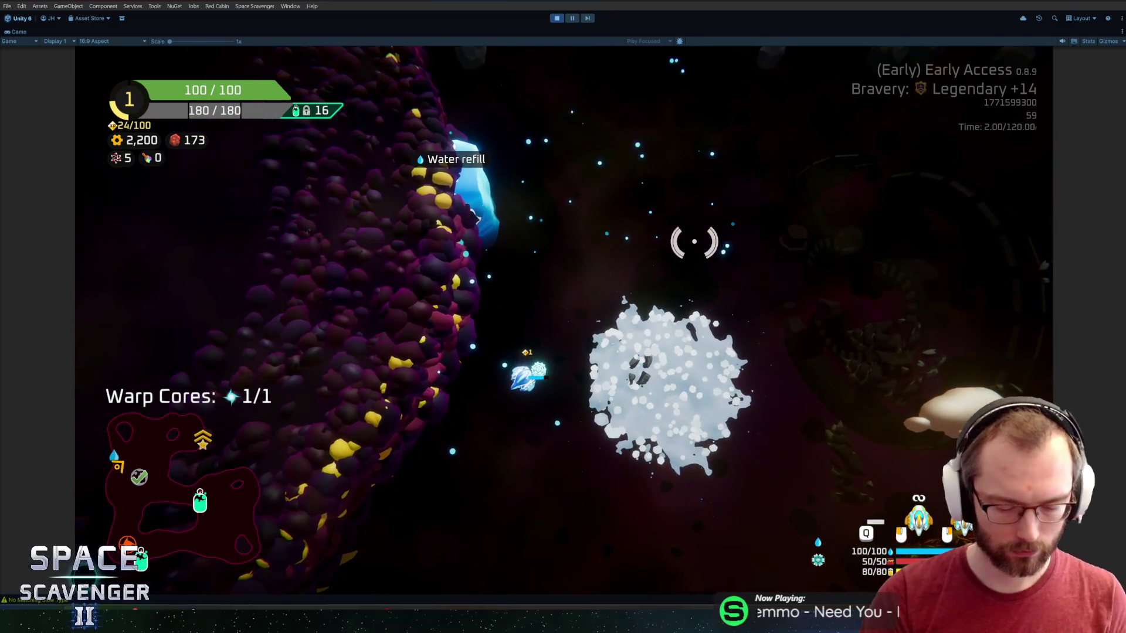
{"action": "key", "text": "ctrl+p"}
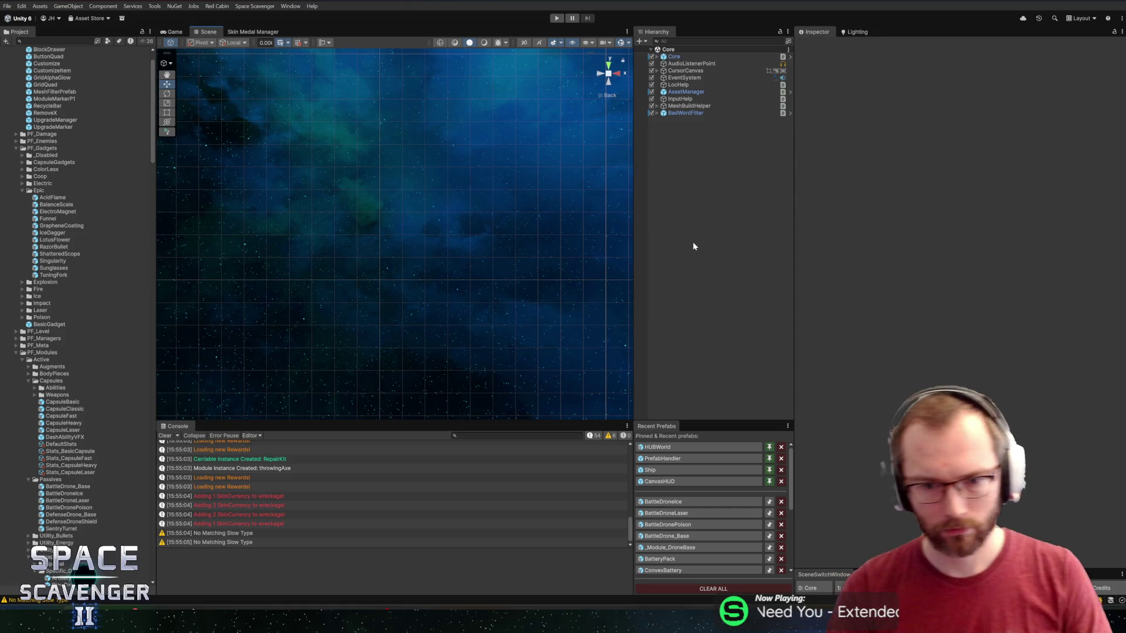
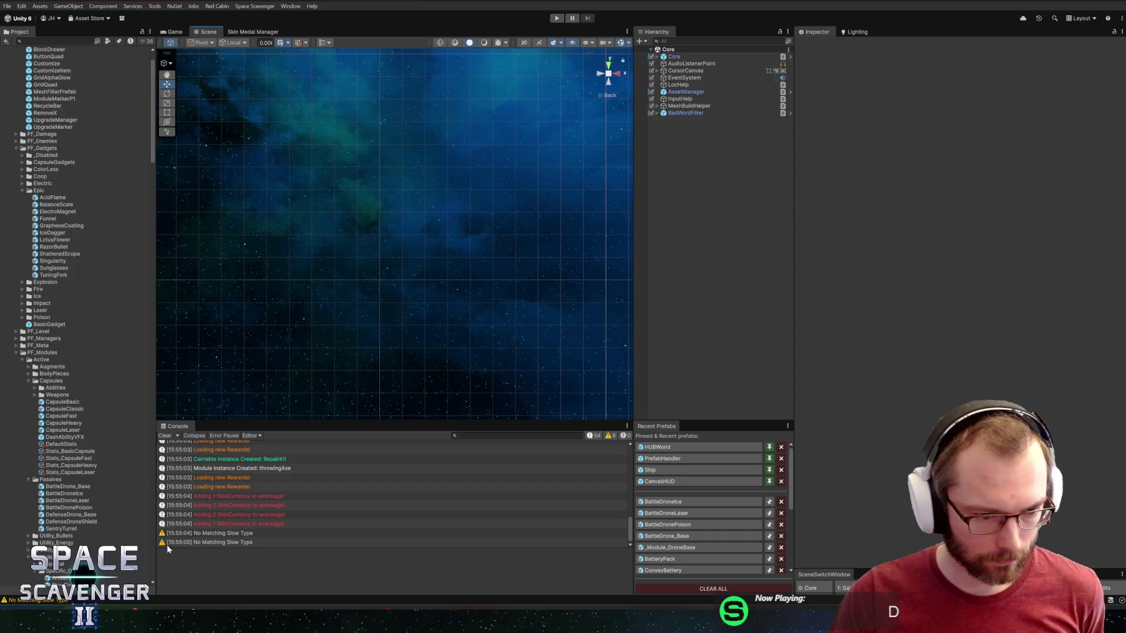
- Open the _Module_DroneBase prefab from Recent Prefabs and orbit around the drone
{"action": "mouse_move", "coordinate": [131, 616]}
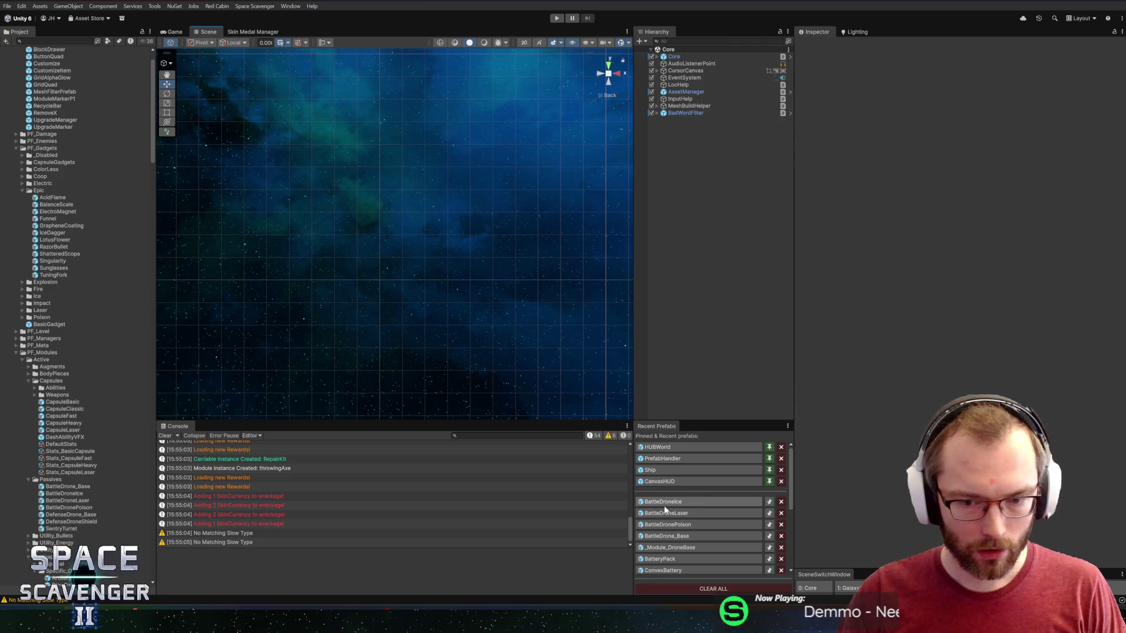
{"action": "left_click", "coordinate": [665, 548]}
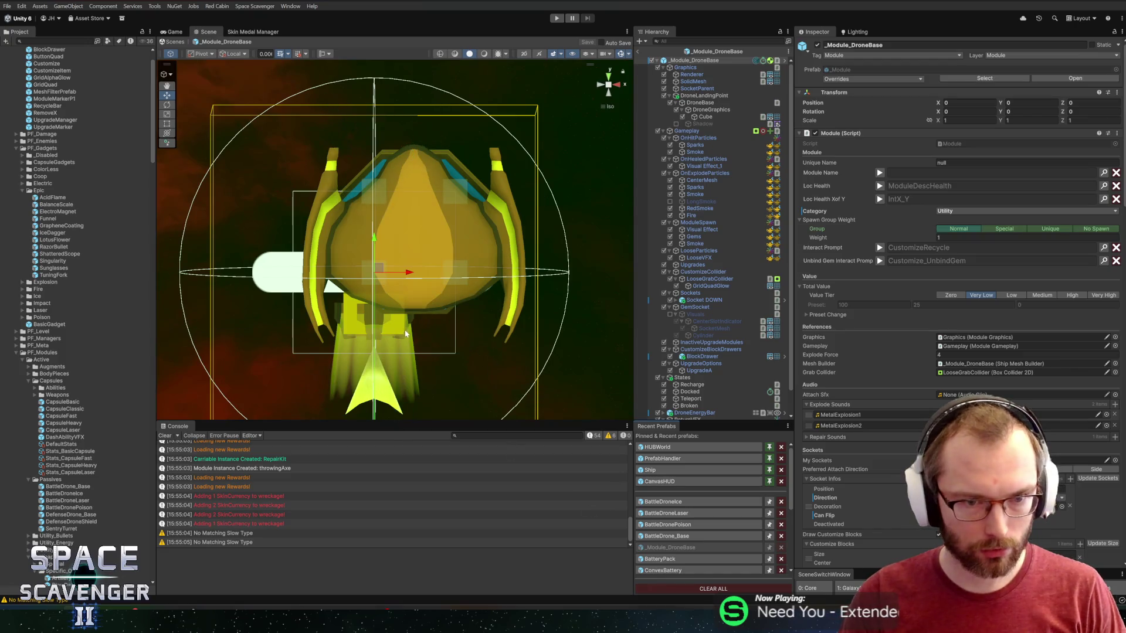
{"action": "left_click", "coordinate": [728, 52]}
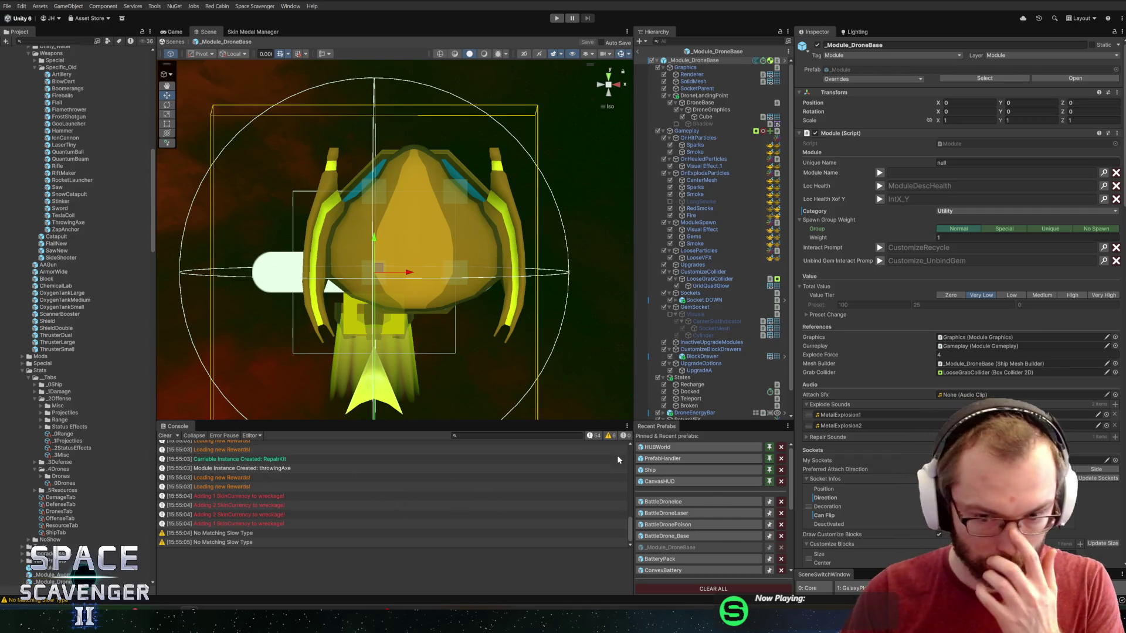
{"action": "mouse_move", "coordinate": [546, 202]}
{"action": "left_mouse_down"}
{"action": "mouse_move", "coordinate": [572, 200]}
{"action": "mouse_move", "coordinate": [568, 221]}
{"action": "left_mouse_up"}
- Inspect SocketParent, DroneLandingPoint, the root module and its Drone Docking Point reference, ending on DroneBase
{"action": "left_click", "coordinate": [690, 90]}
{"action": "left_click", "coordinate": [692, 95]}
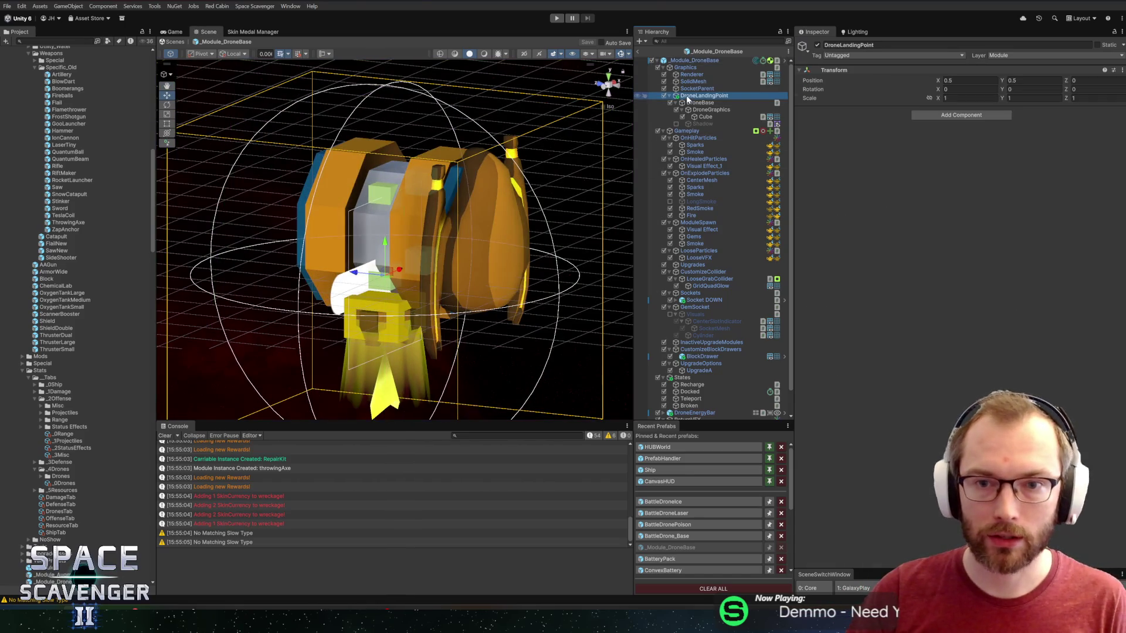
{"action": "left_click", "coordinate": [700, 102]}
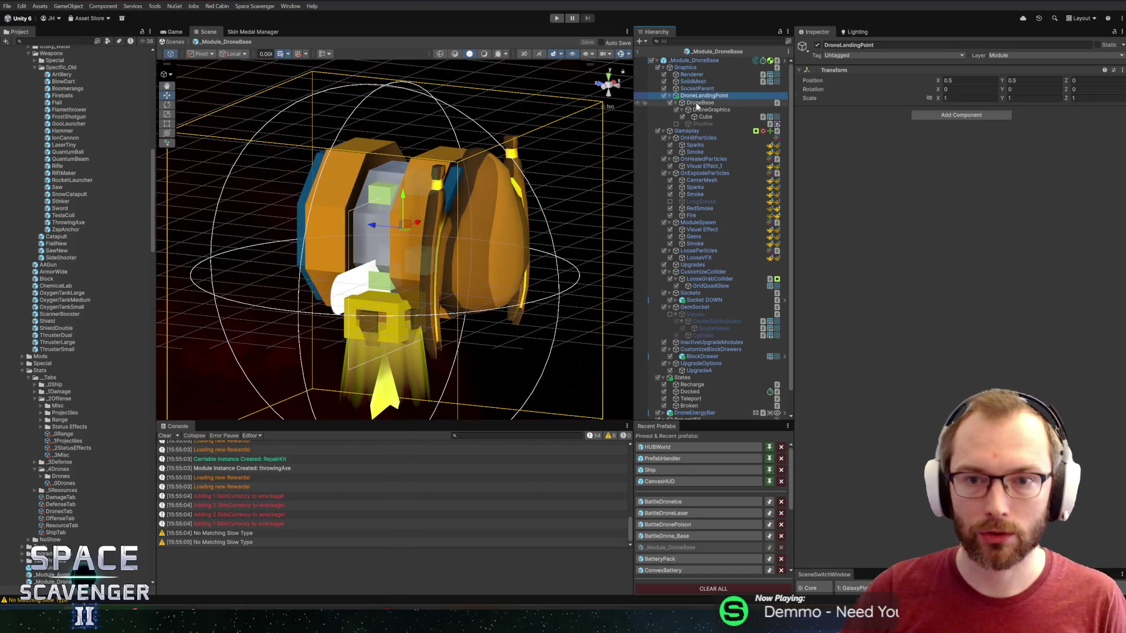
{"action": "left_click", "coordinate": [707, 61]}
{"action": "scroll", "coordinate": [920, 396], "scroll_direction": "down", "scroll_amount": 10}
{"action": "scroll", "coordinate": [904, 371], "scroll_direction": "up", "scroll_amount": 4}
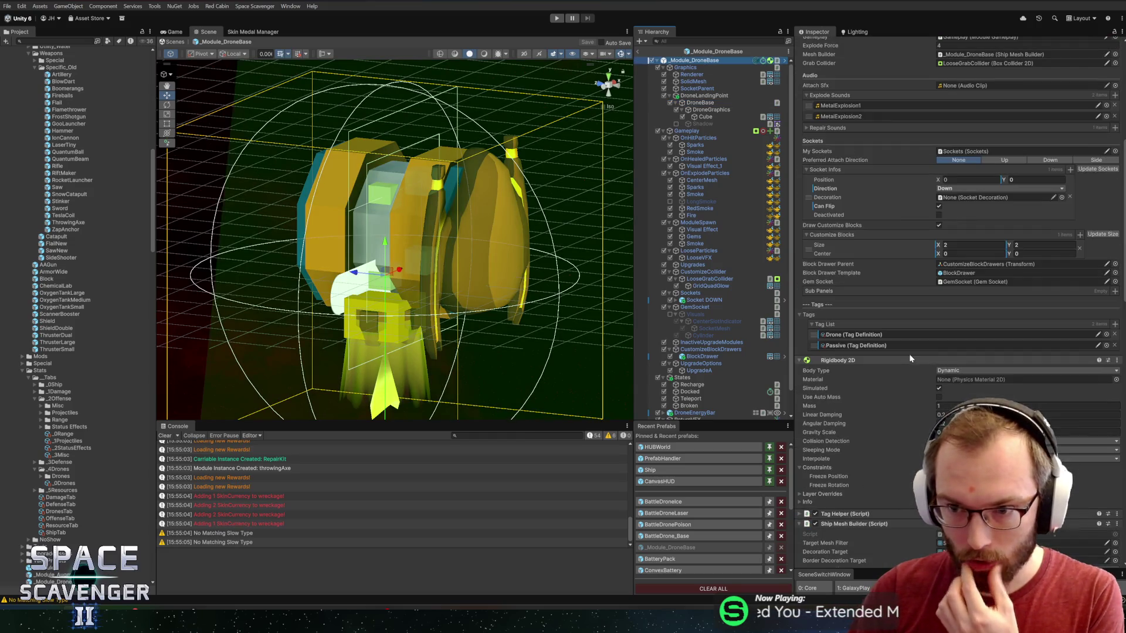
{"action": "scroll", "coordinate": [869, 302], "scroll_direction": "down", "scroll_amount": 13}
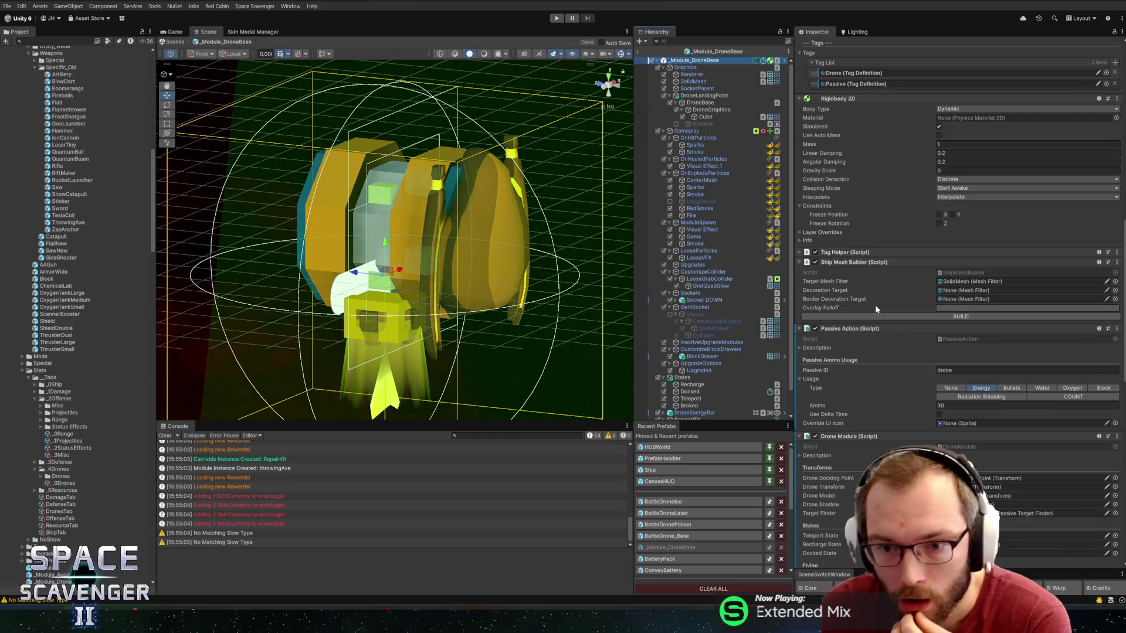
{"action": "left_click", "coordinate": [975, 265]}
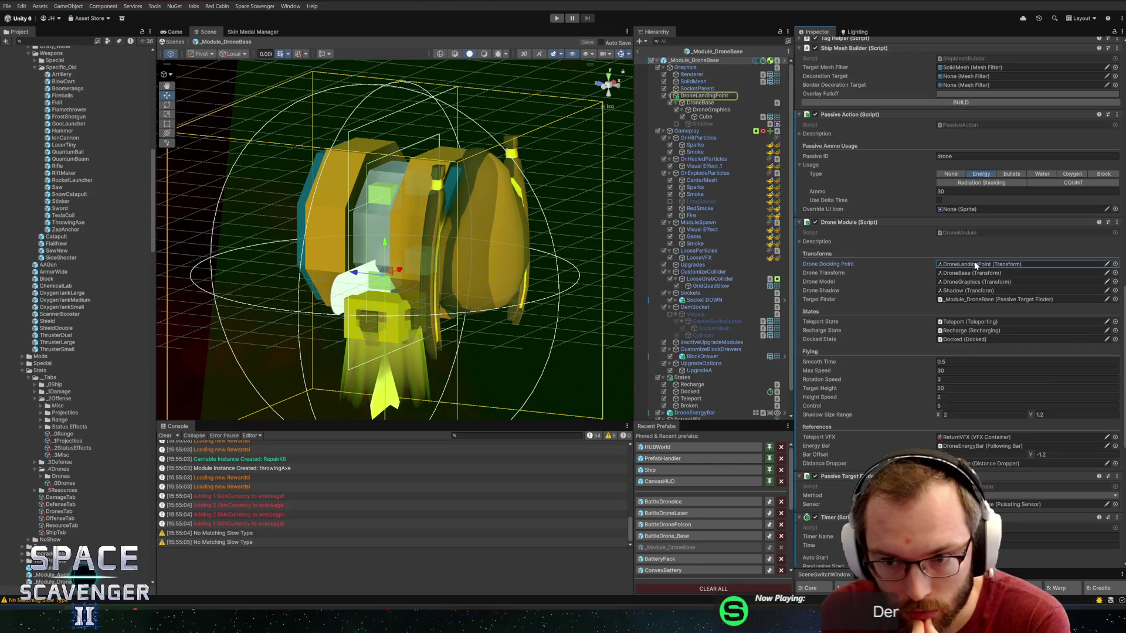
{"action": "left_click", "coordinate": [691, 106]}
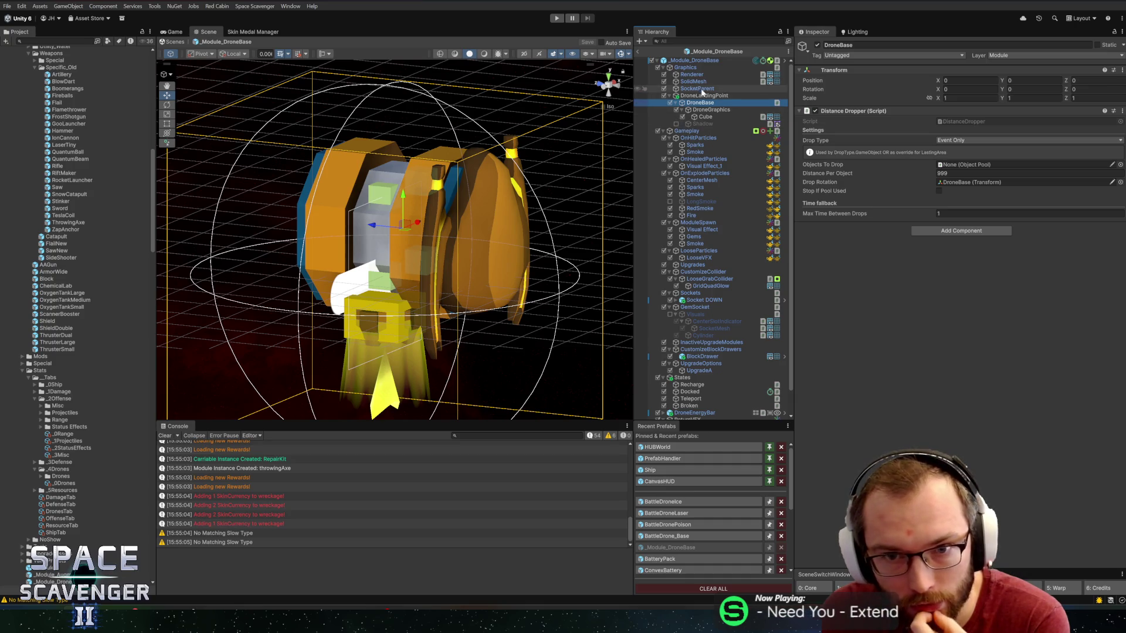
- Compare DroneGraphics, Cube, DroneBase and DroneLandingPoint (0.5, 0.5 offset) transforms, then view the drone head-on
{"action": "left_click", "coordinate": [707, 110]}
{"action": "left_click", "coordinate": [704, 117]}
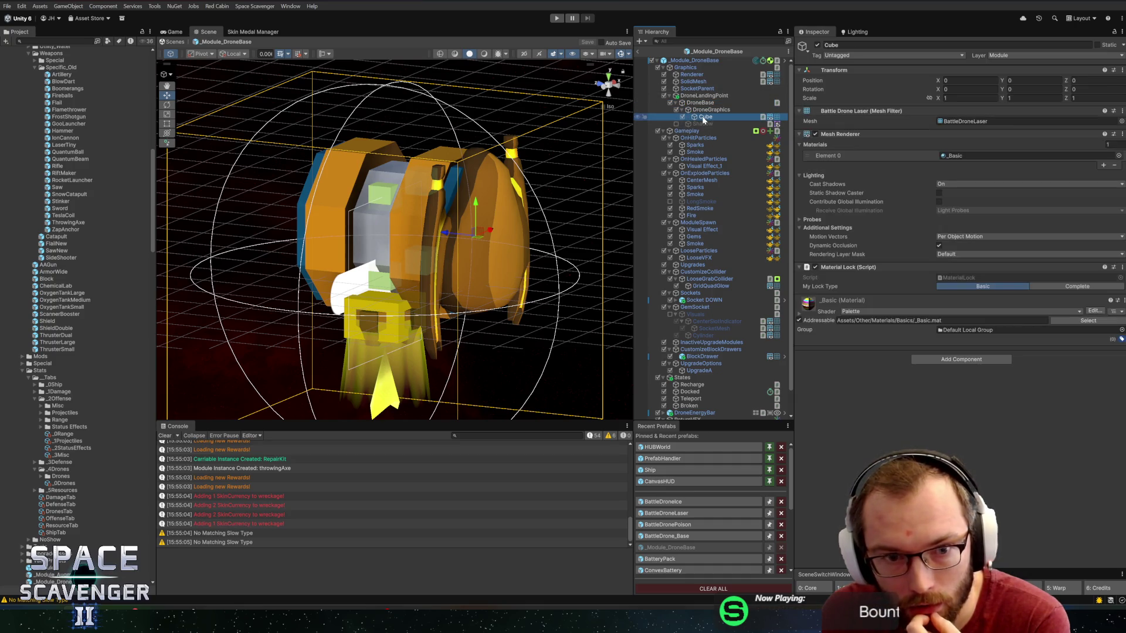
{"action": "left_click", "coordinate": [707, 111]}
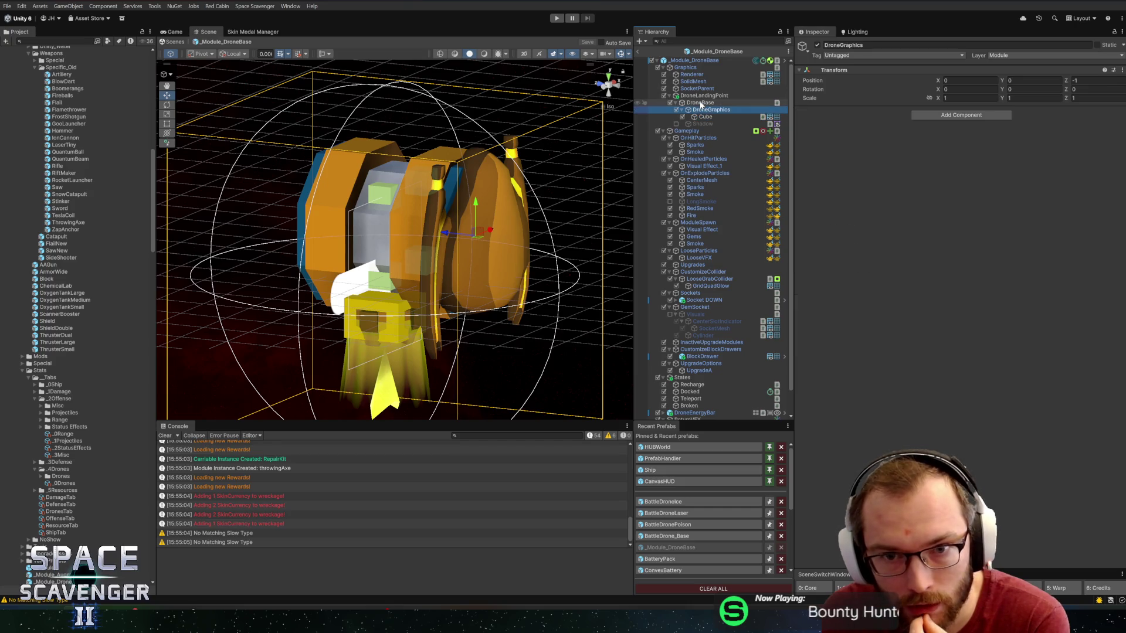
{"action": "left_click", "coordinate": [701, 103]}
{"action": "left_click", "coordinate": [701, 97]}
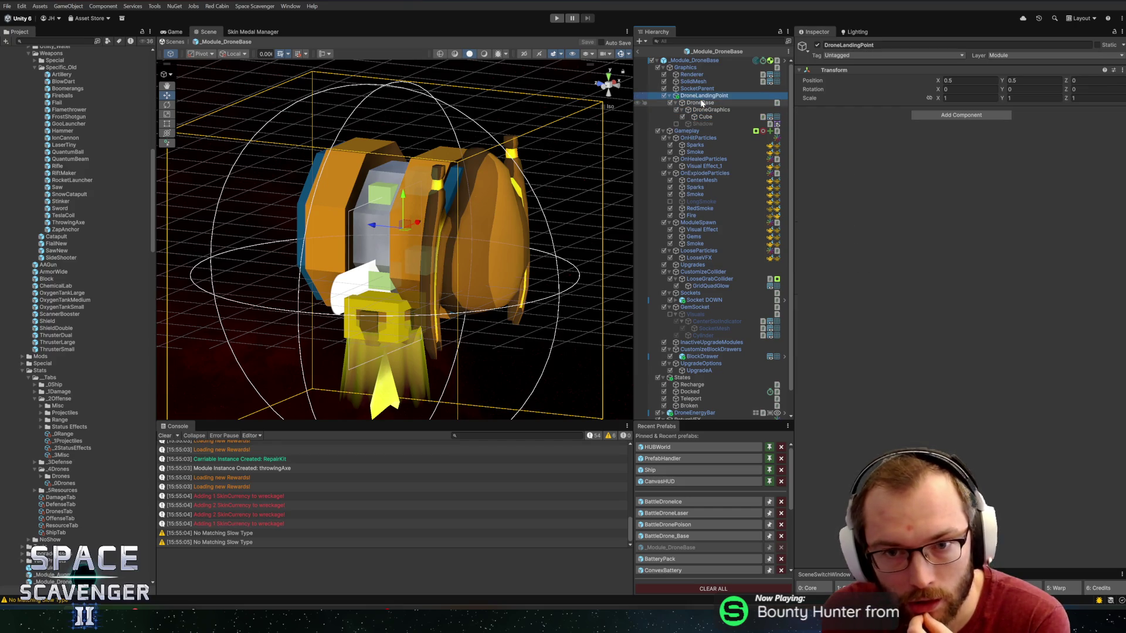
{"action": "left_click", "coordinate": [703, 111]}
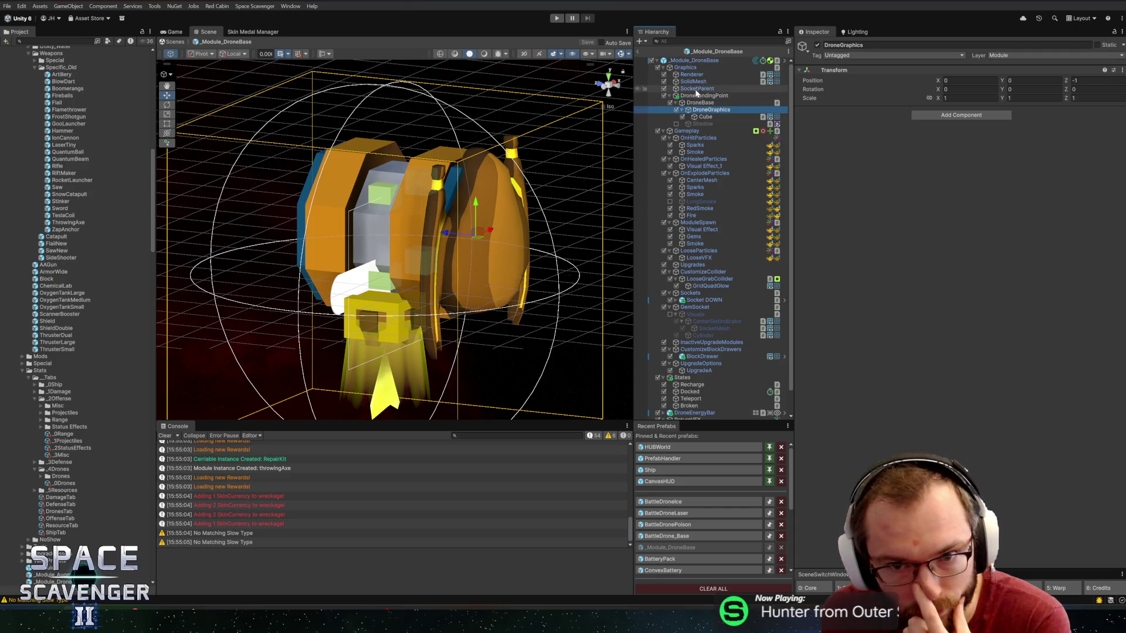
{"action": "left_click", "coordinate": [699, 103]}
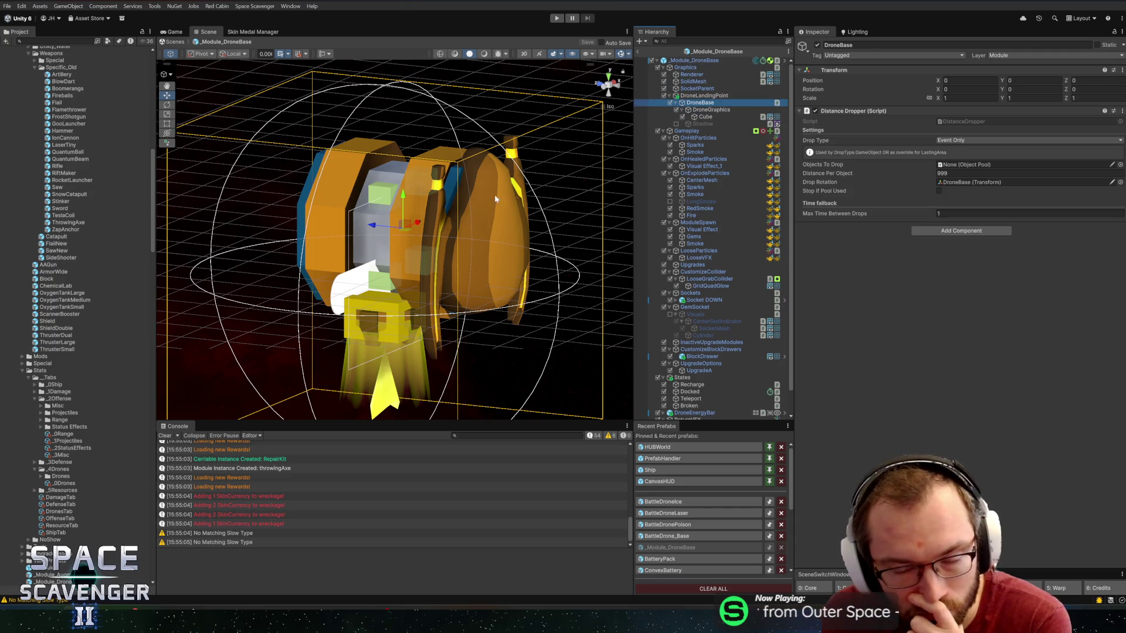
{"action": "mouse_move", "coordinate": [495, 199]}
{"action": "left_mouse_down"}
{"action": "mouse_move", "coordinate": [583, 184]}
{"action": "mouse_move", "coordinate": [534, 199]}
{"action": "mouse_move", "coordinate": [324, 171]}
{"action": "mouse_move", "coordinate": [295, 184]}
{"action": "mouse_move", "coordinate": [492, 177]}
{"action": "left_mouse_up"}
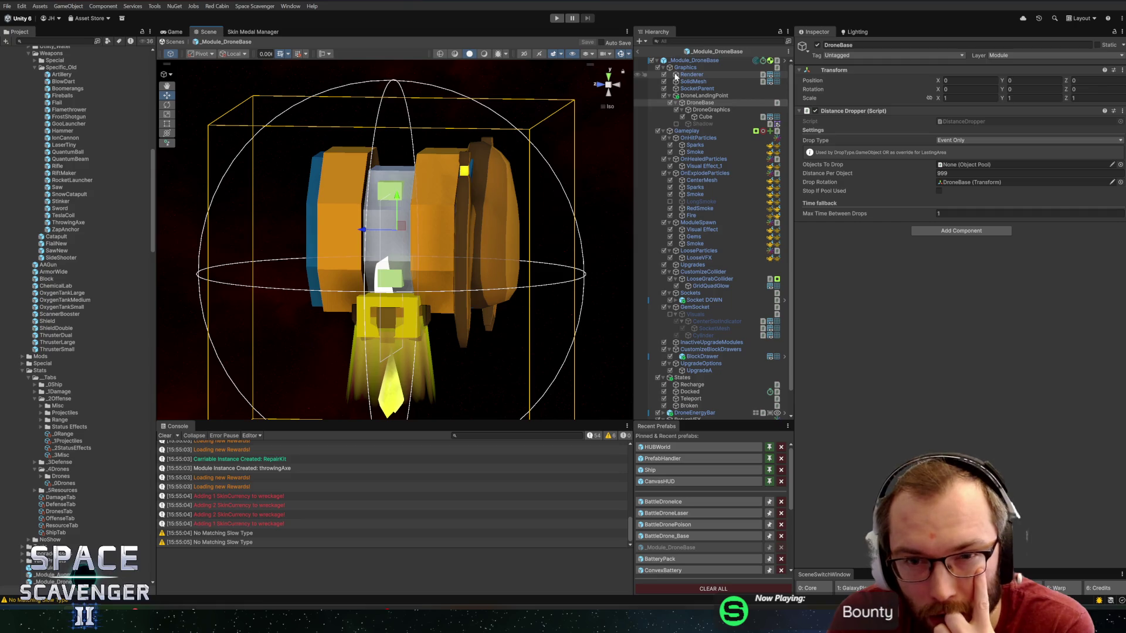
- Select the root _Module_DroneBase, scroll to its Drone Module component and open its context menu
{"action": "left_click", "coordinate": [695, 60]}
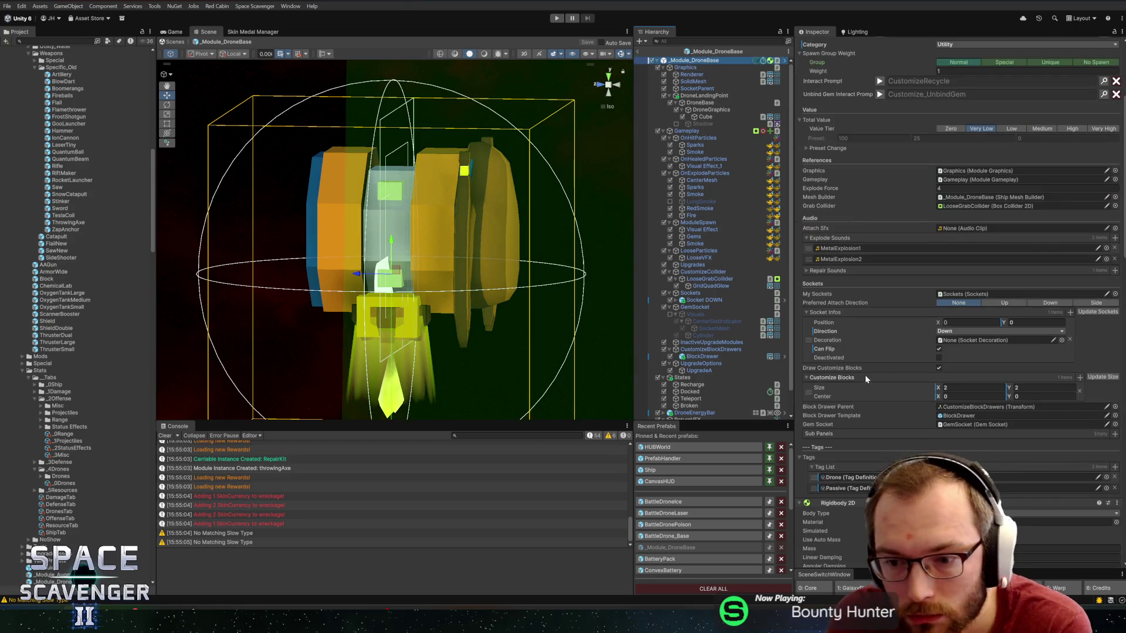
{"action": "scroll", "coordinate": [864, 375], "scroll_direction": "down", "scroll_amount": 10}
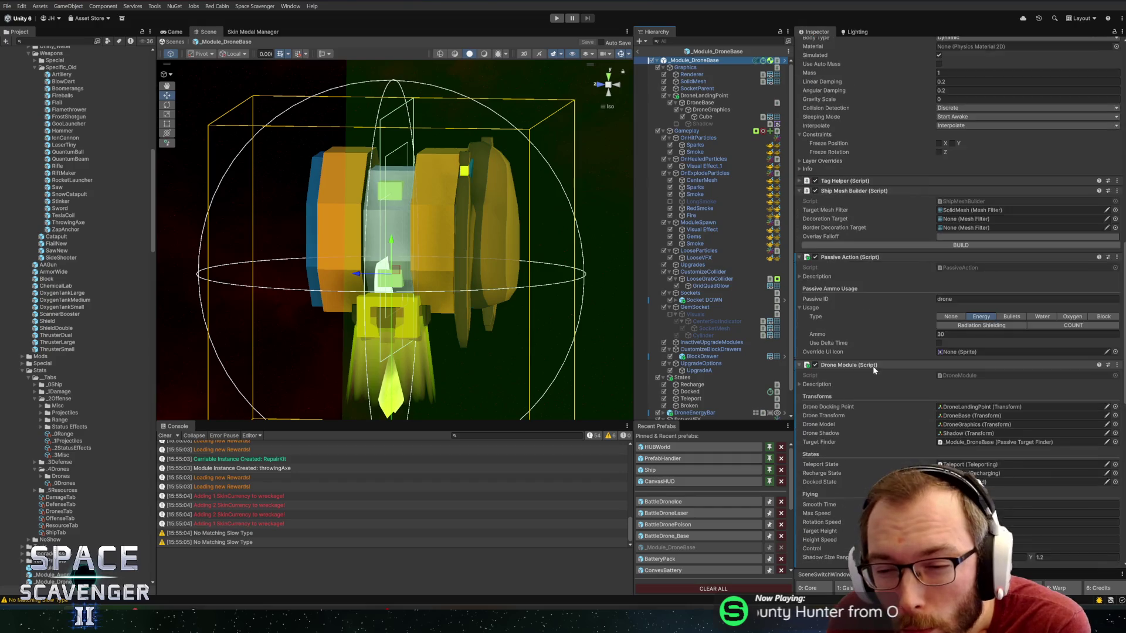
{"action": "scroll", "coordinate": [872, 366], "scroll_direction": "down", "scroll_amount": 5}
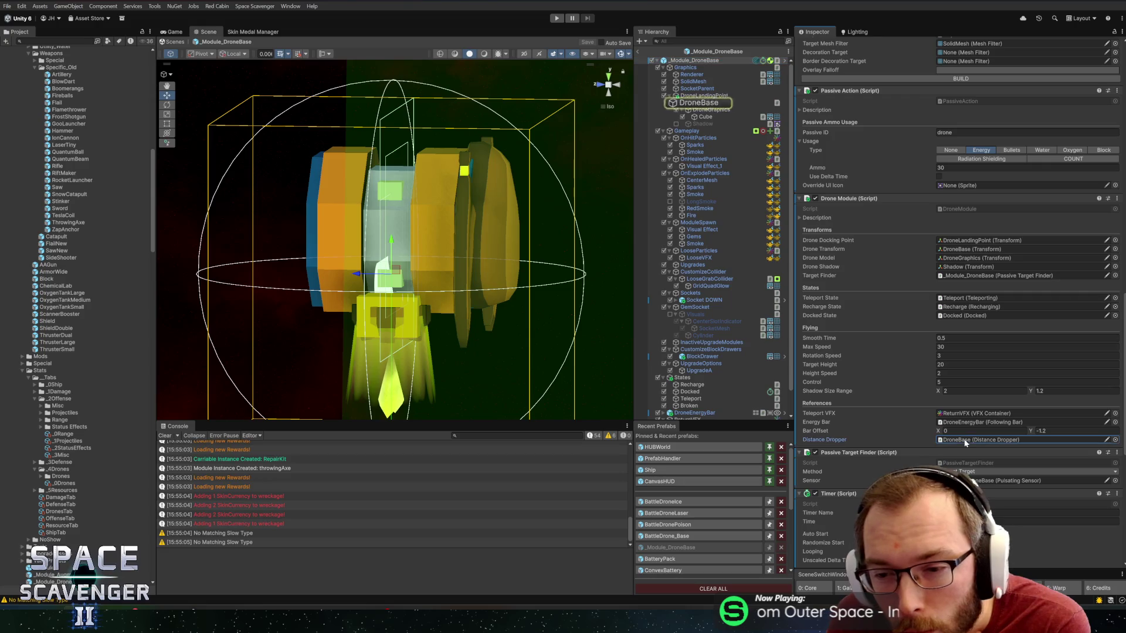
{"action": "right_click", "coordinate": [885, 198]}
- Open DroneModule.cs in Rider via Edit Script and search it for distanceDropper
{"action": "left_click", "coordinate": [915, 339]}
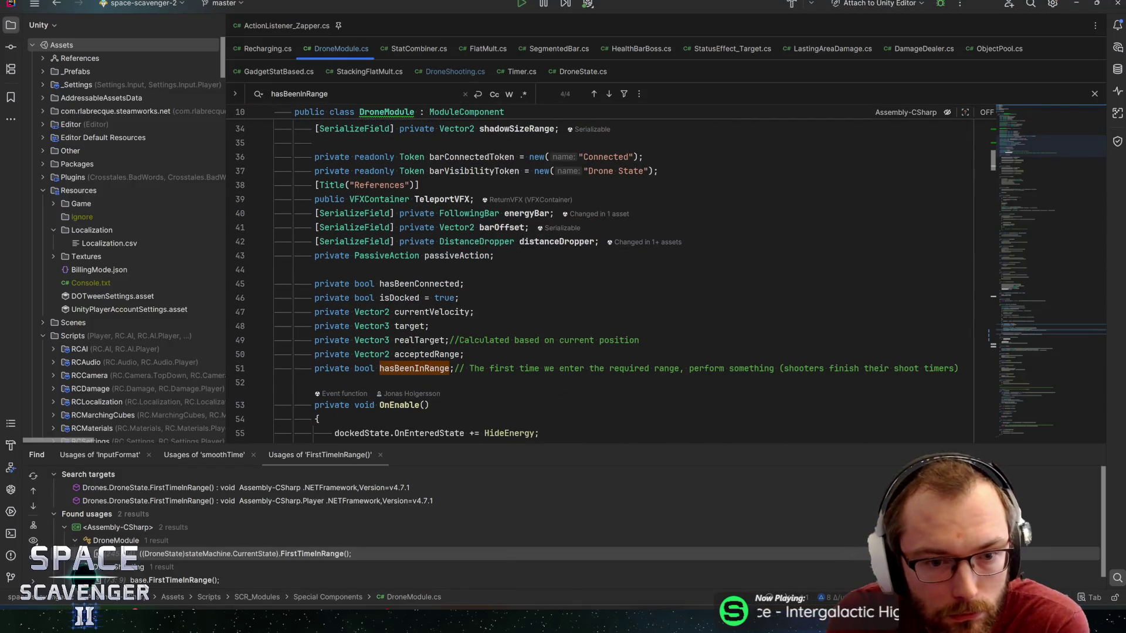
{"action": "scroll", "coordinate": [586, 276], "scroll_direction": "up", "scroll_amount": 3}
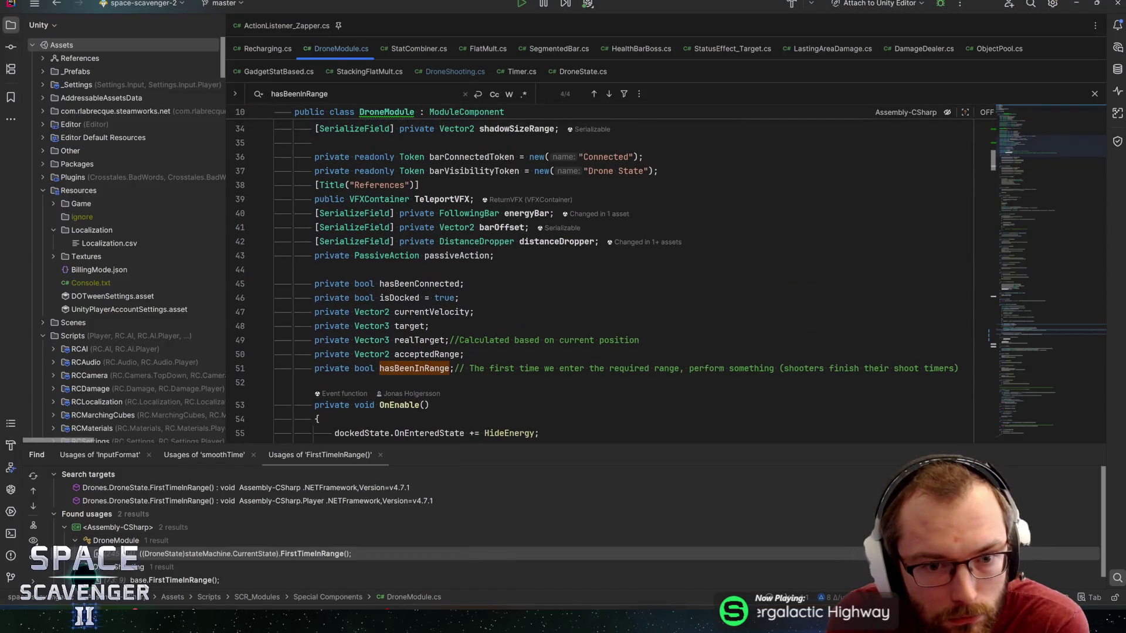
{"action": "scroll", "coordinate": [532, 331], "scroll_direction": "up", "scroll_amount": 2}
{"action": "double_click", "coordinate": [531, 327]}
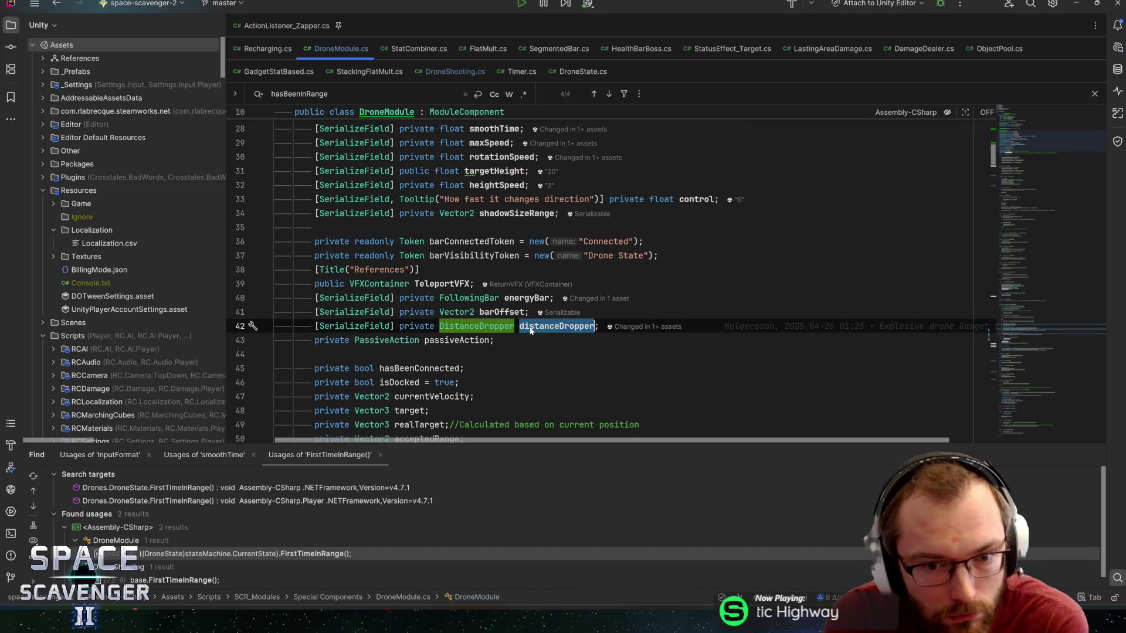
{"action": "key", "text": "ctrl+f"}
{"action": "key", "text": "Return"}
{"action": "key", "text": "ctrl+f"}
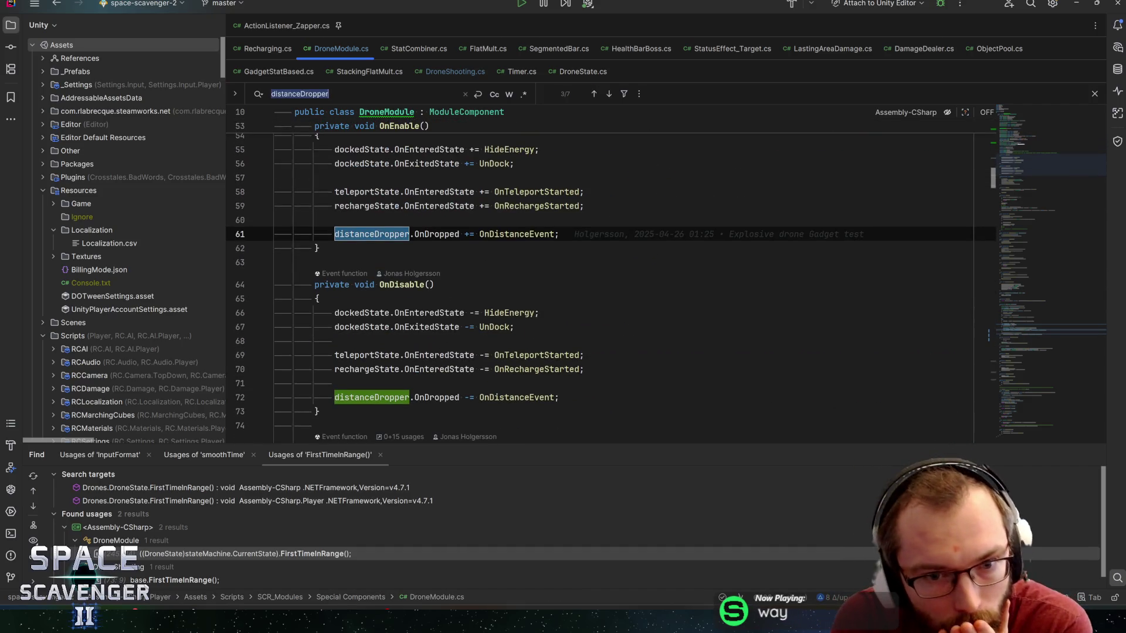
- Follow OnDistanceEvent to its definition and on to OnDroneTeleporting in GadgetManager.cs
{"action": "left_click", "coordinate": [516, 234]}
{"action": "key", "text": "F12"}
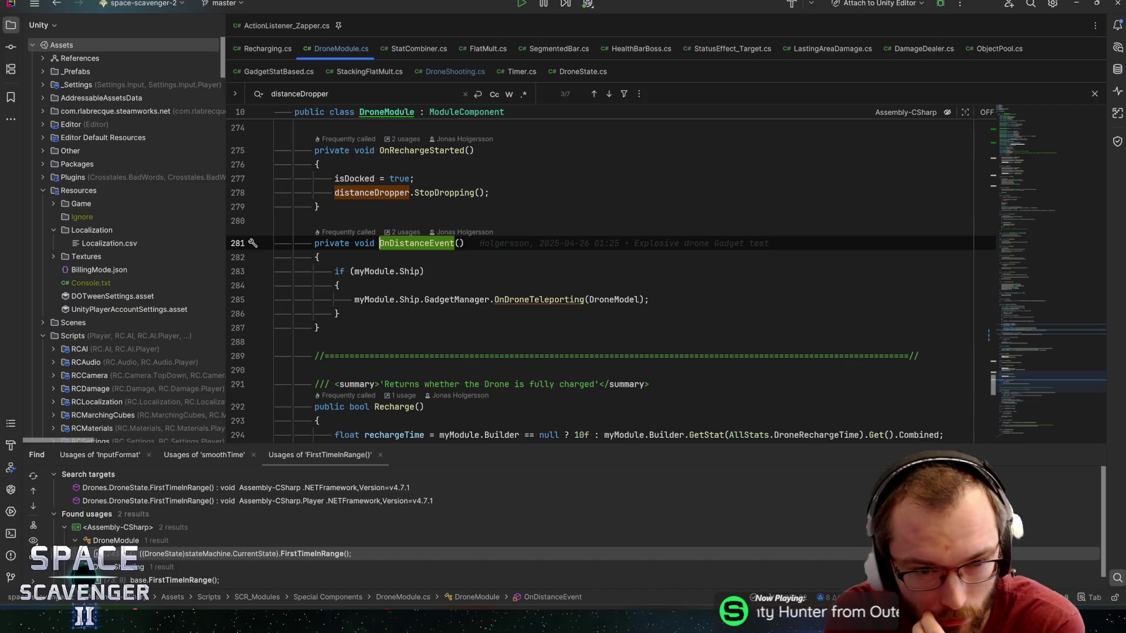
{"action": "left_click", "coordinate": [523, 299]}
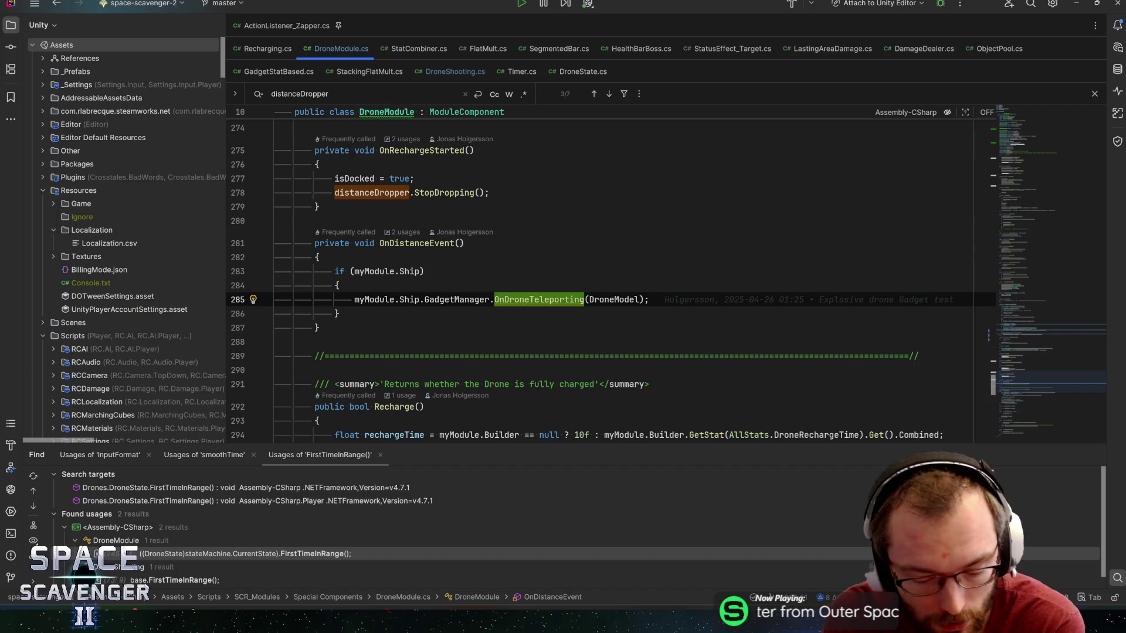
{"action": "key", "text": "ctrl+b"}
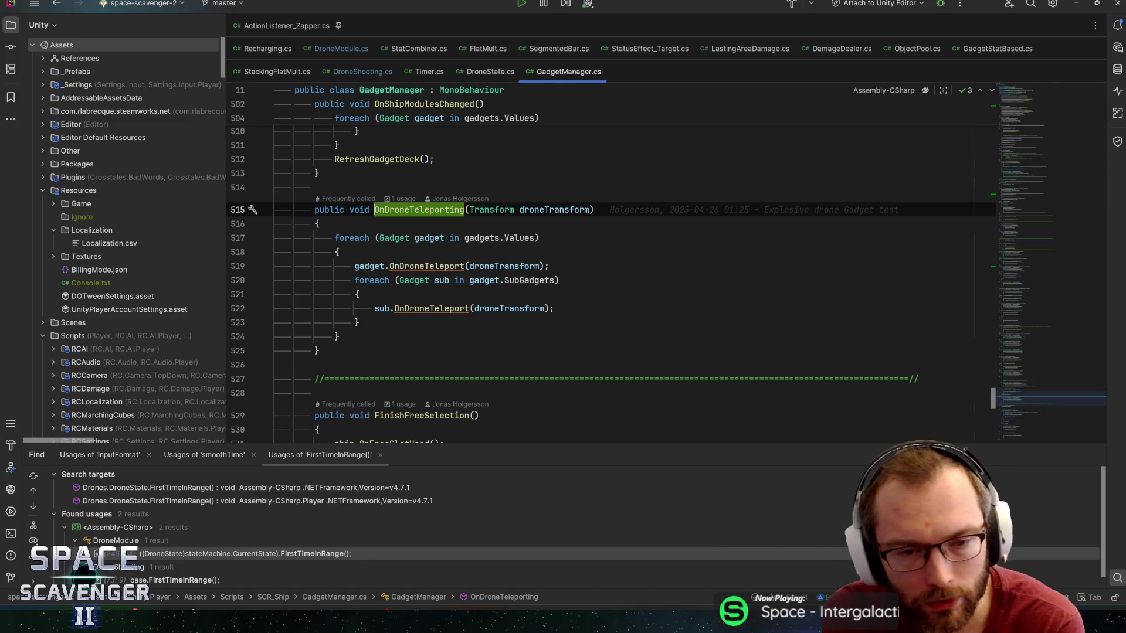
- Follow the OnDroneTeleport call on line 519 through Gadget.cs into the GadgetDroneActions override
{"action": "left_click", "coordinate": [424, 308]}
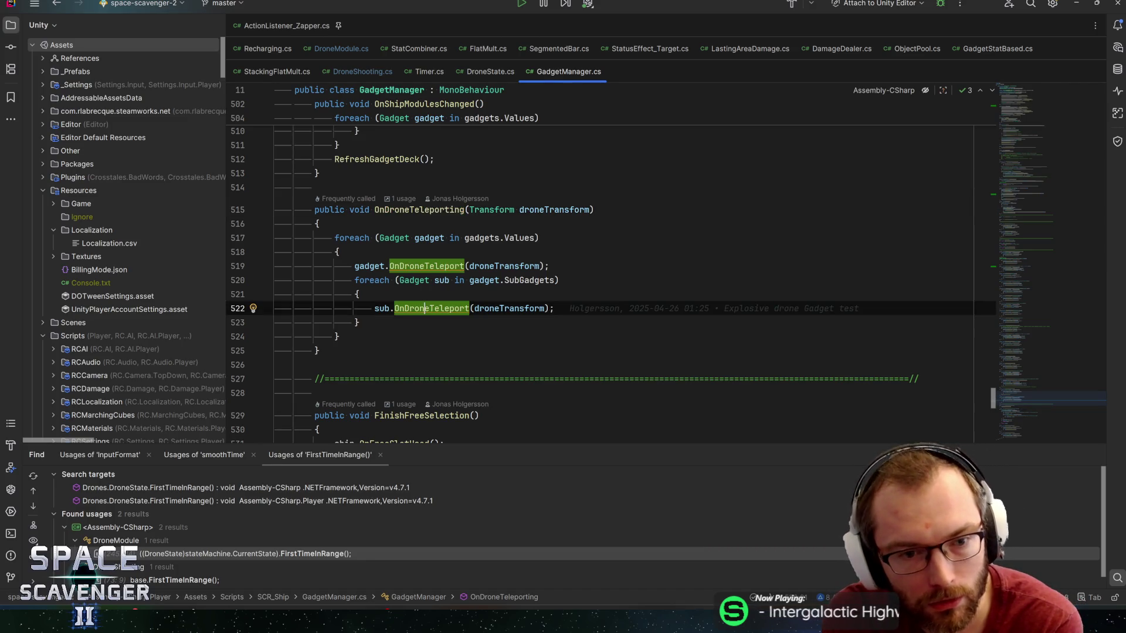
{"action": "left_click", "coordinate": [428, 267]}
{"action": "key", "text": "ctrl+b"}
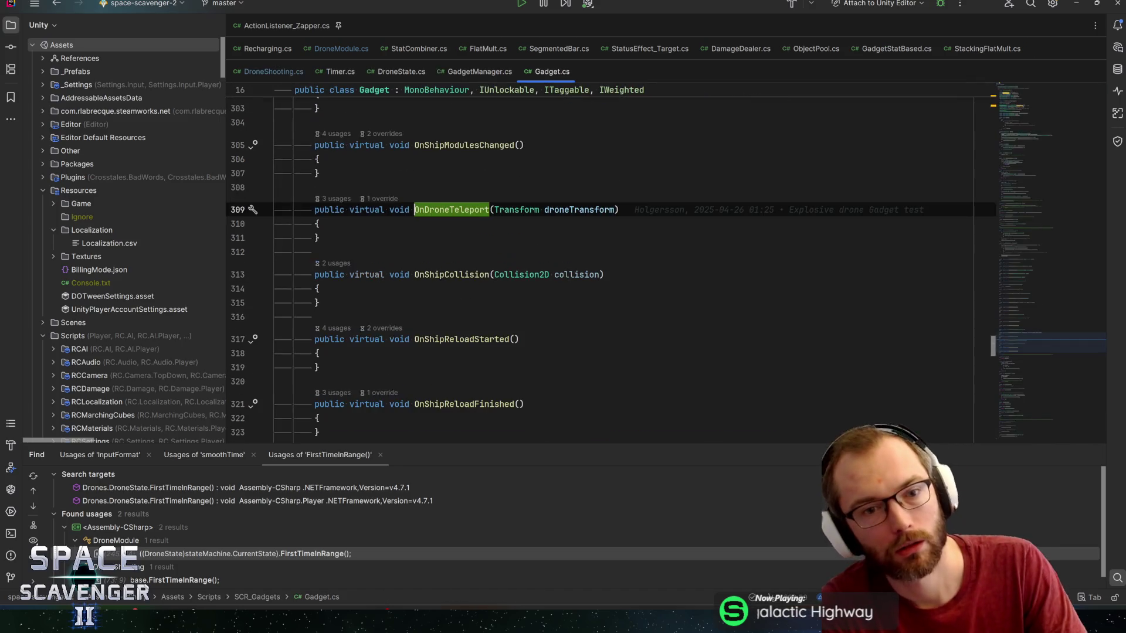
{"action": "left_click", "coordinate": [451, 199]}
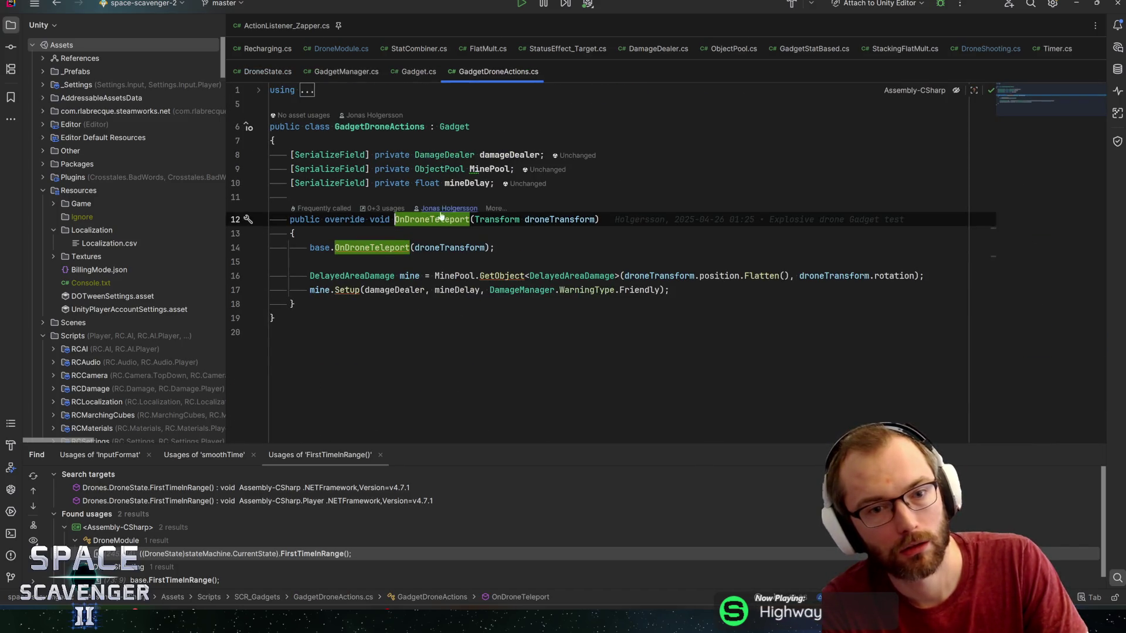
- Review the override's mine variable, its Setup call on line 17 and the base call on line 14
{"action": "left_click", "coordinate": [402, 275]}
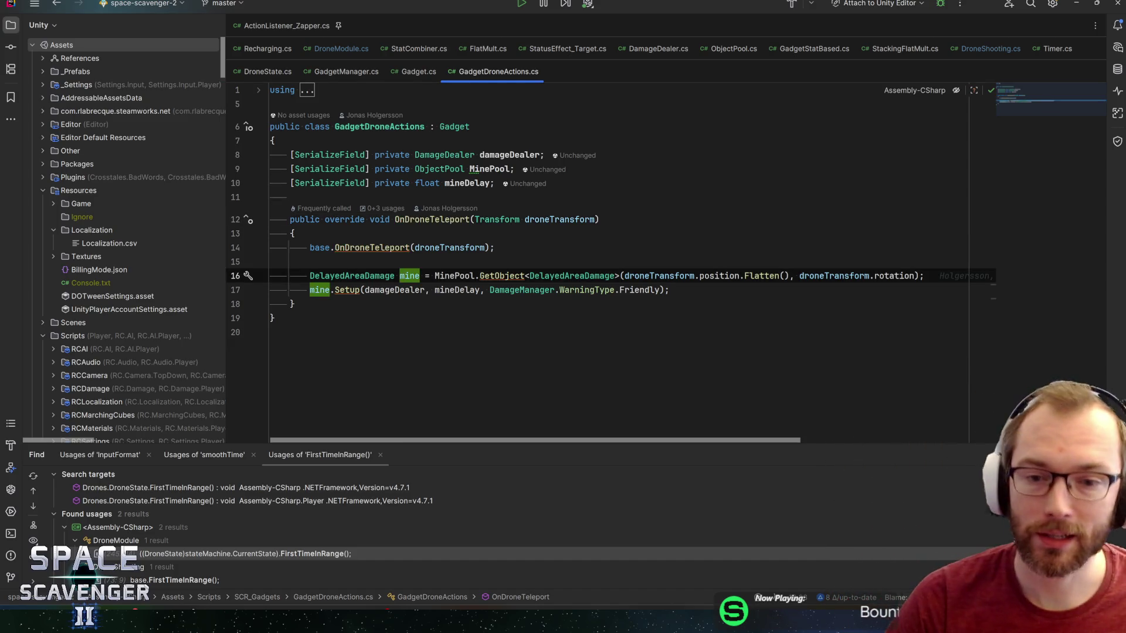
{"action": "left_click", "coordinate": [669, 290]}
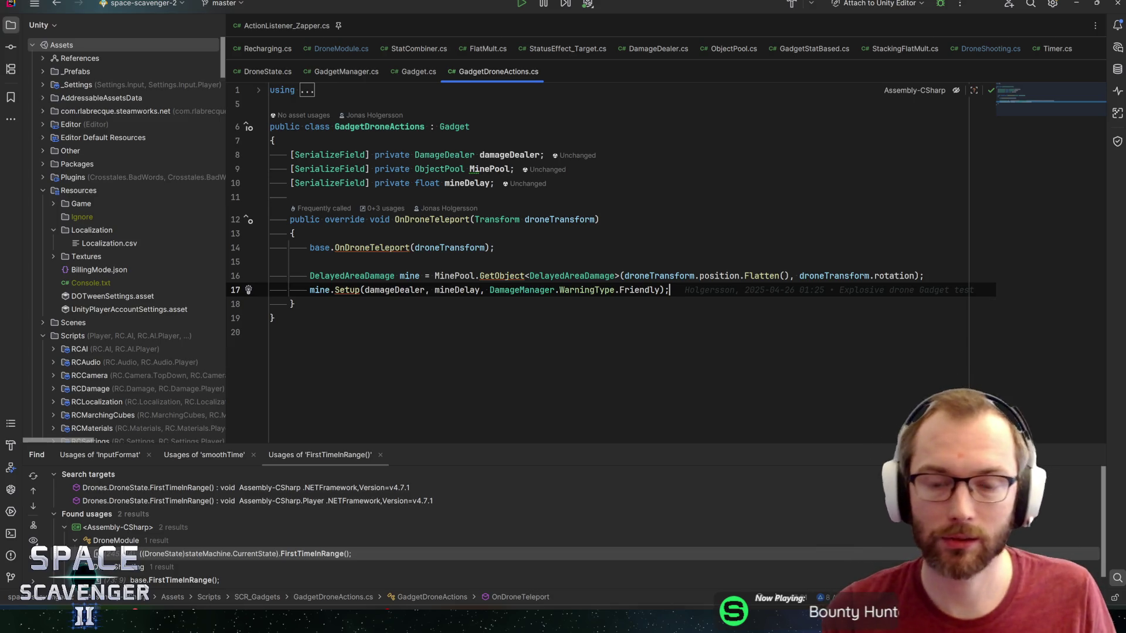
{"action": "left_click", "coordinate": [495, 248]}
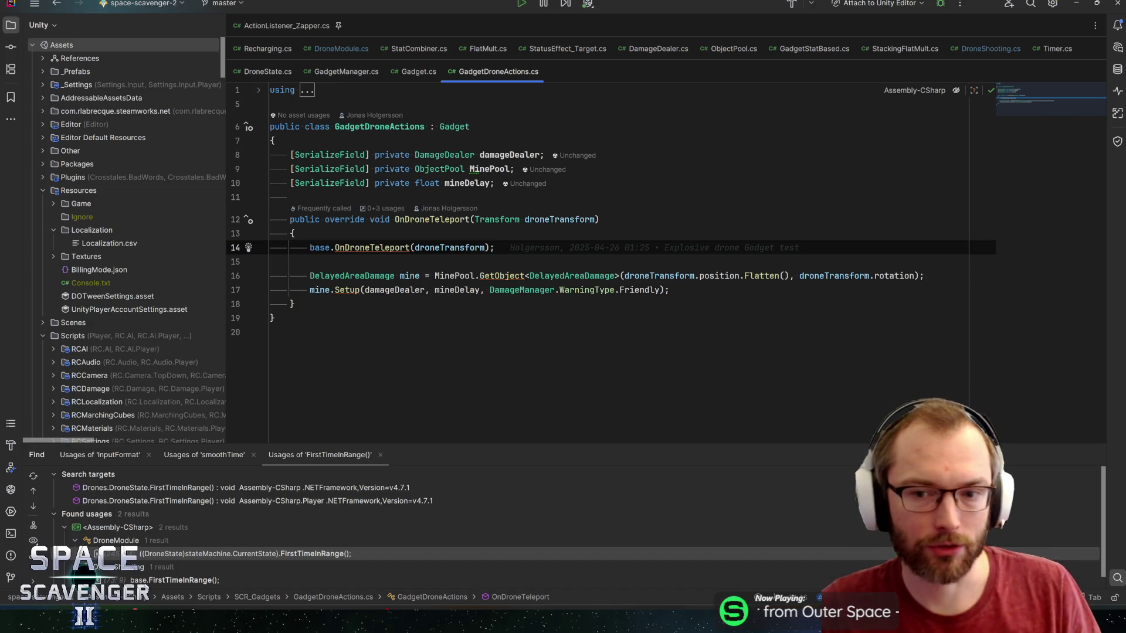
- Navigate back through Gadget.cs and GadgetManager.cs to OnDroneTeleporting's caller in DroneModule.cs
{"action": "key", "text": "alt+Tab"}
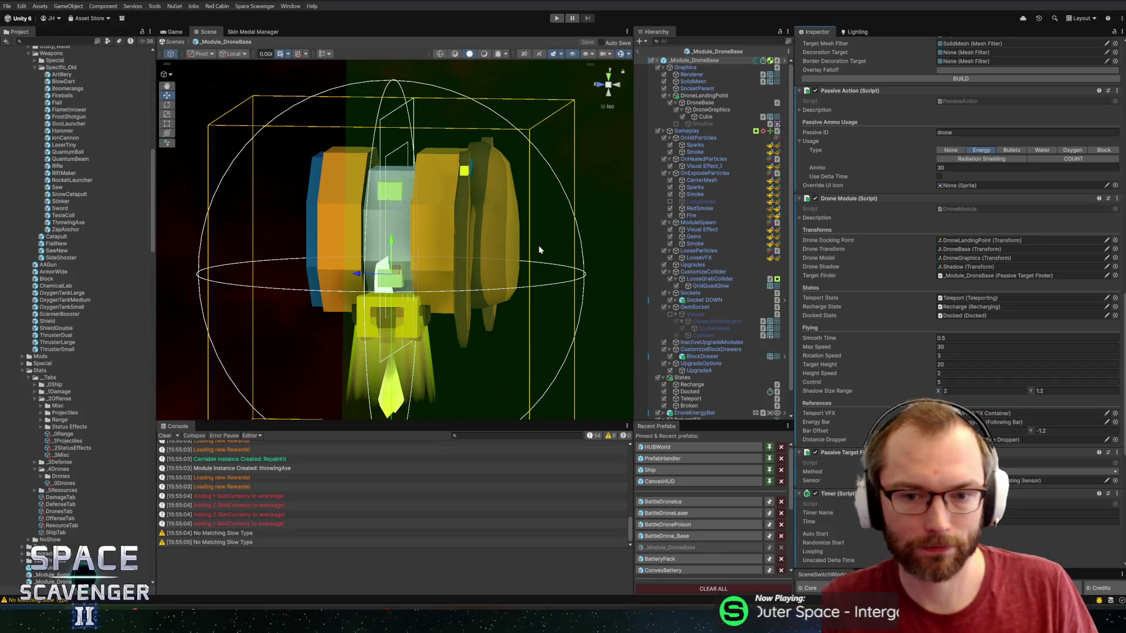
{"action": "key", "text": "alt+Tab"}
{"action": "key", "text": "ctrl+u"}
{"action": "key", "text": "ctrl+alt+Left"}
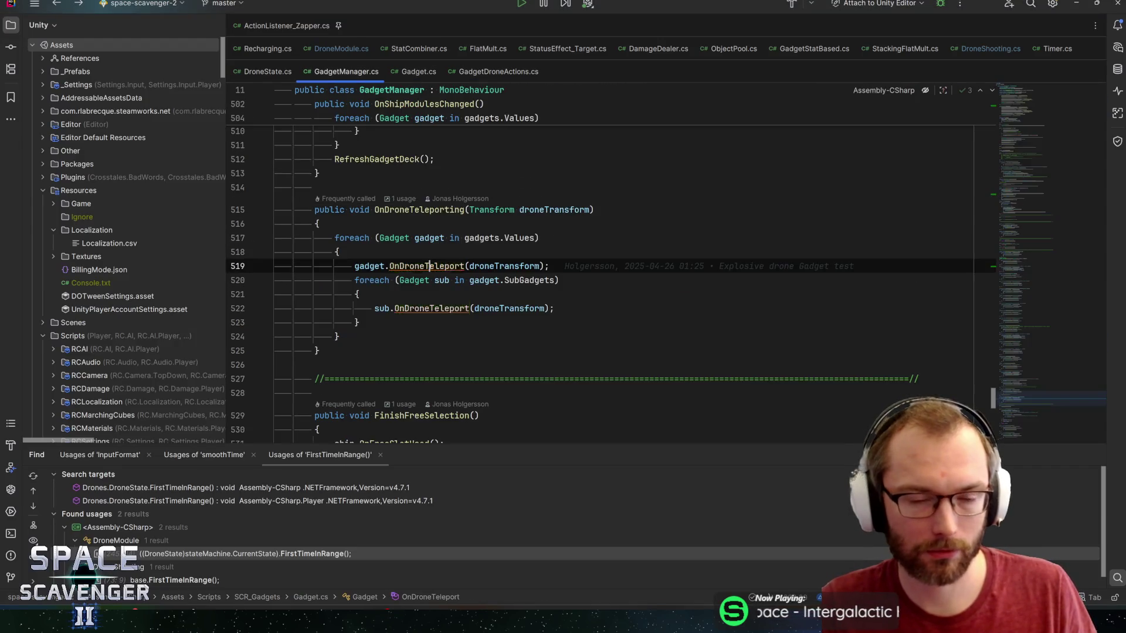
{"action": "key", "text": "ctrl+alt+Left"}
{"action": "key", "text": "ctrl+alt+Left"}
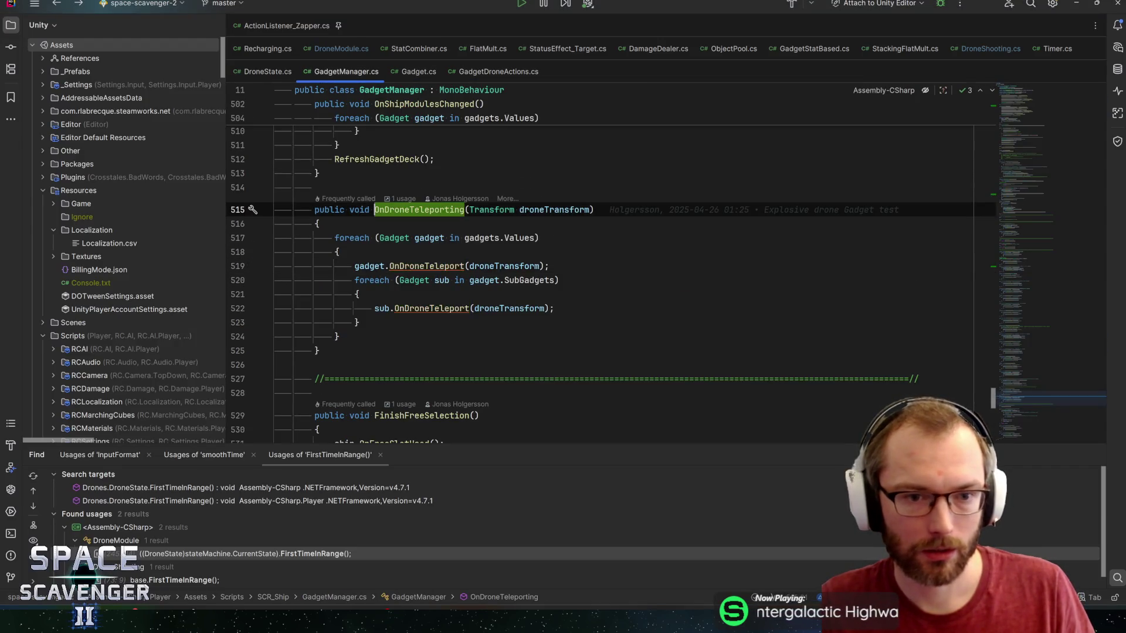
- Show quick documentation for OnDistanceEvent, then move up to the UnDock and OnTeleportStarted methods
{"action": "key", "text": "ctrl+alt+Left"}
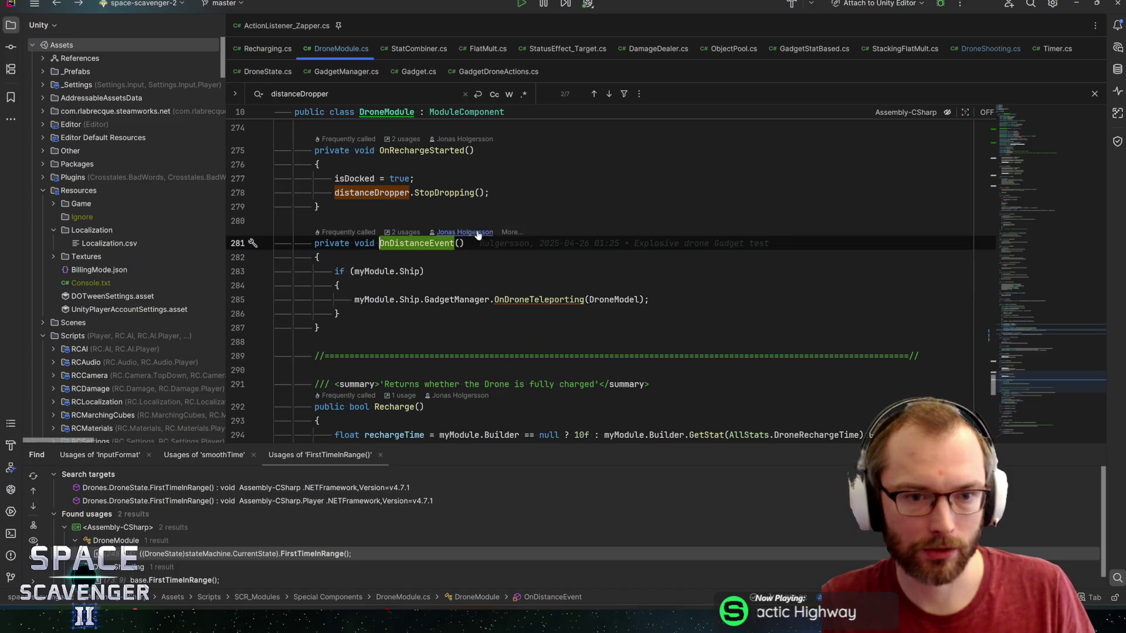
{"action": "key", "text": "ctrl+q"}
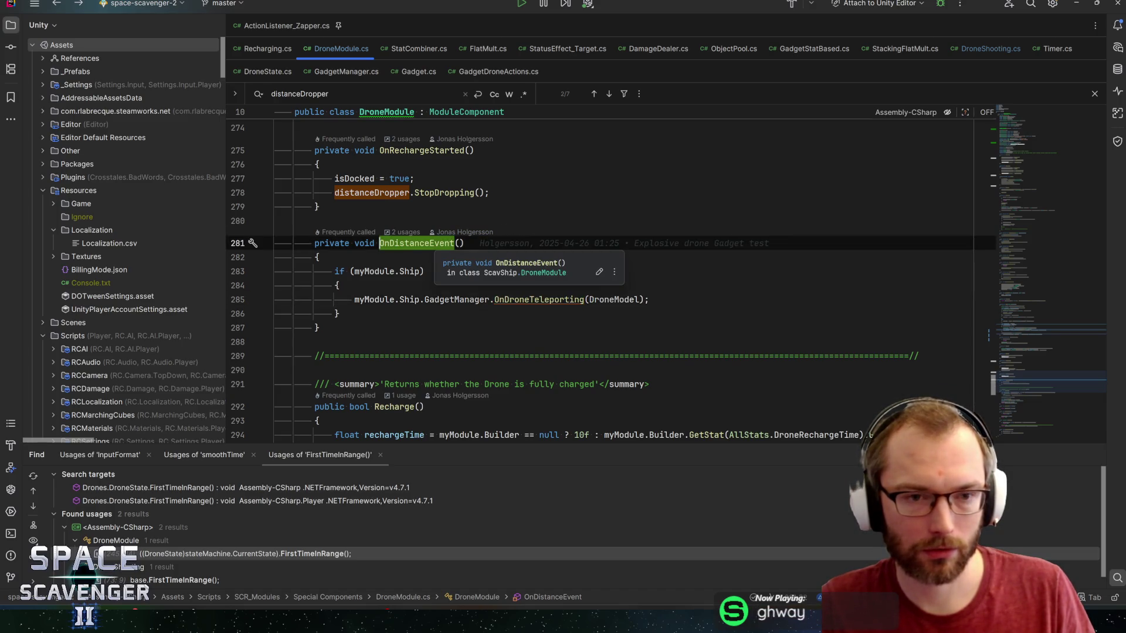
{"action": "scroll", "coordinate": [610, 279], "scroll_direction": "up", "scroll_amount": 2}
{"action": "scroll", "coordinate": [611, 280], "scroll_direction": "up", "scroll_amount": 1}
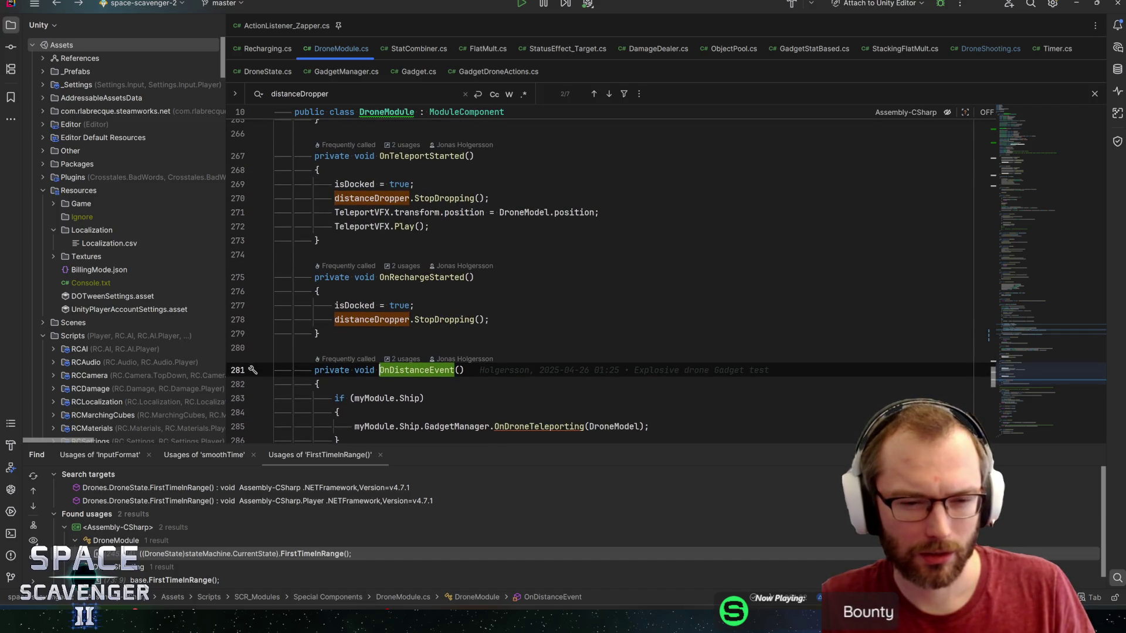
{"action": "scroll", "coordinate": [611, 280], "scroll_direction": "down", "scroll_amount": 2}
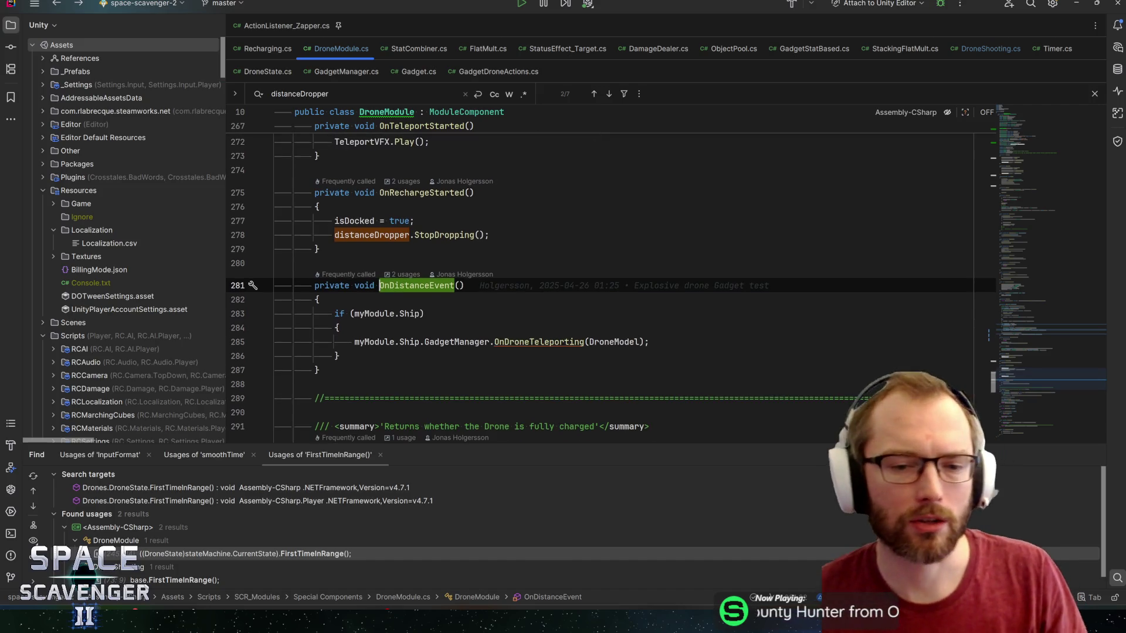
{"action": "left_click", "coordinate": [649, 341]}
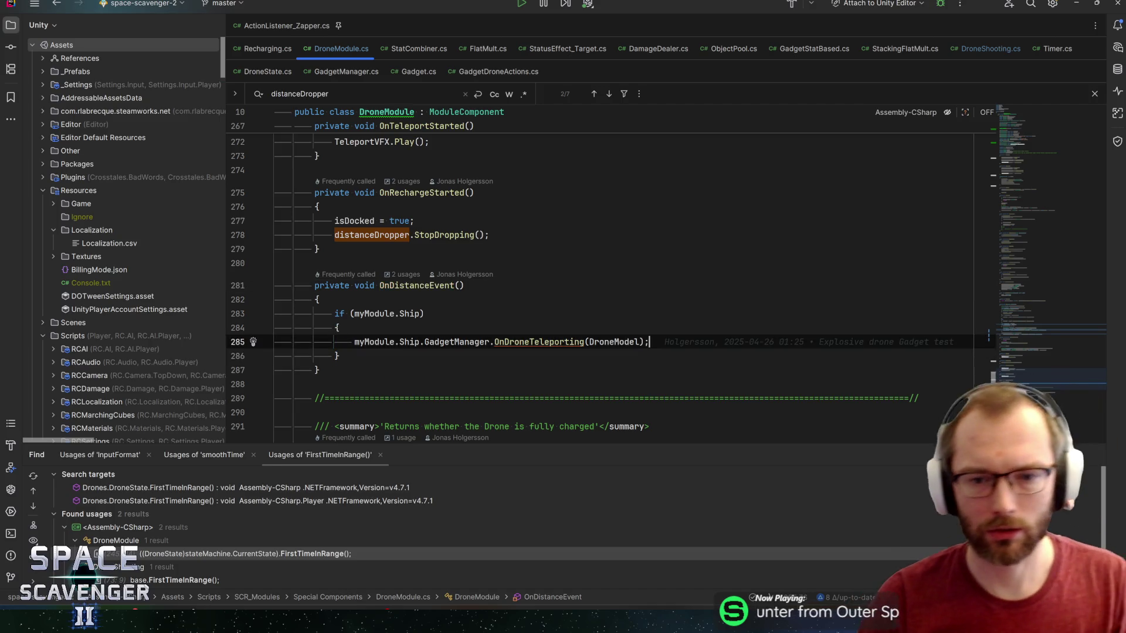
{"action": "left_click", "coordinate": [1026, 365]}
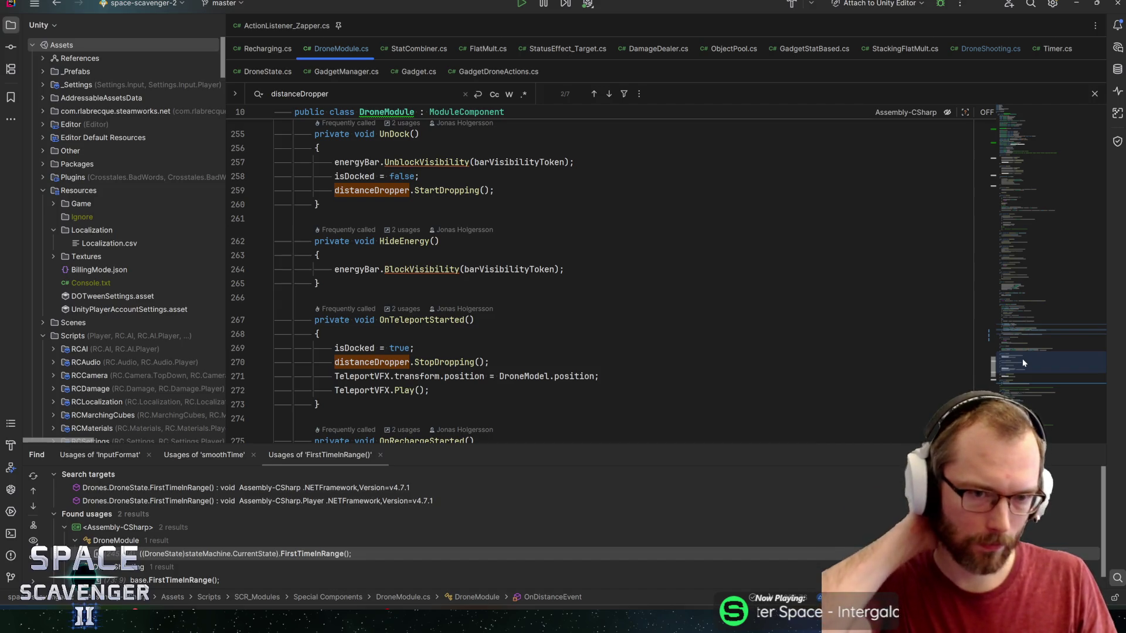
- Orbit and zoom Unity's Scene view for a tilted top-down look at the drone, then return to Rider
{"action": "key", "text": "alt+Tab"}
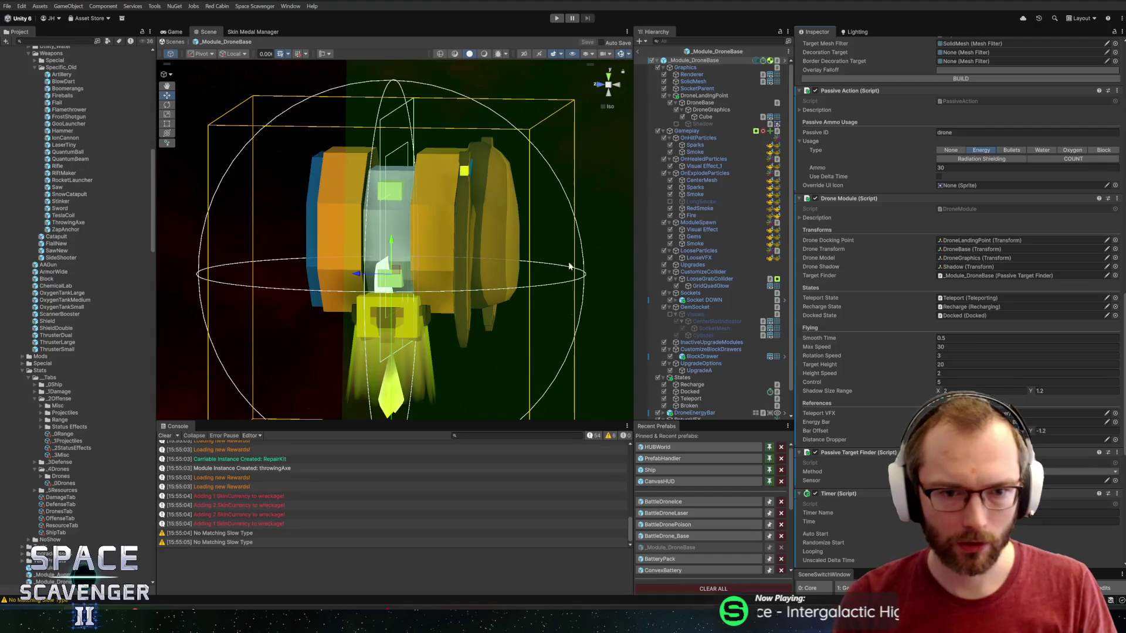
{"action": "mouse_move", "coordinate": [569, 195]}
{"action": "left_mouse_down"}
{"action": "mouse_move", "coordinate": [402, 193]}
{"action": "mouse_move", "coordinate": [487, 202]}
{"action": "mouse_move", "coordinate": [460, 214]}
{"action": "left_mouse_up"}
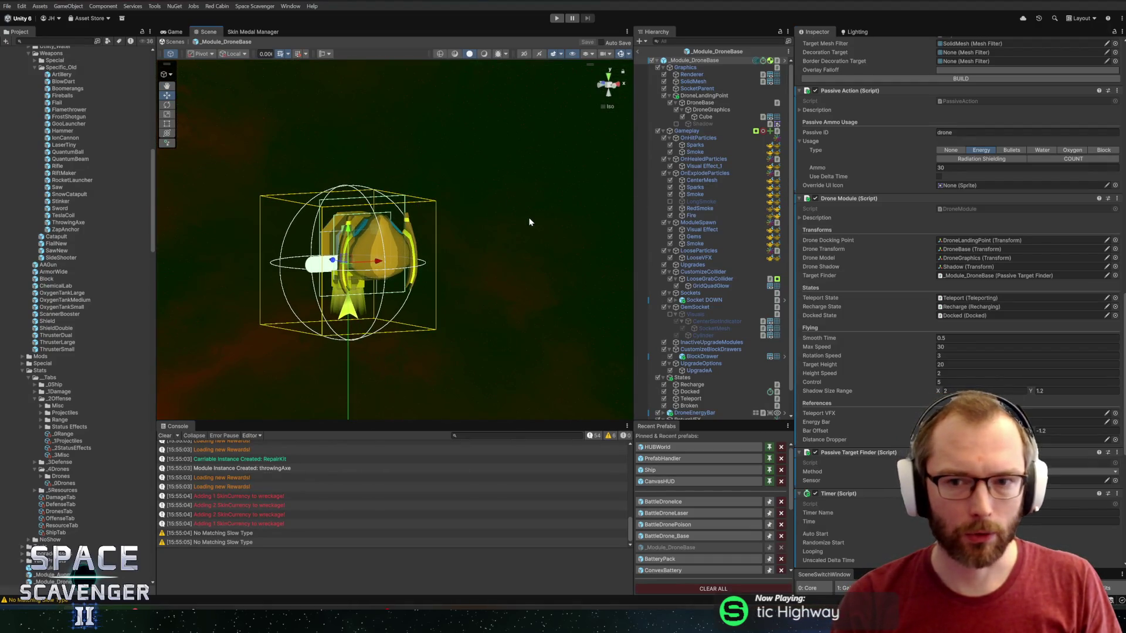
{"action": "mouse_move", "coordinate": [530, 222]}
{"action": "left_mouse_down"}
{"action": "mouse_move", "coordinate": [558, 172]}
{"action": "mouse_move", "coordinate": [467, 181]}
{"action": "mouse_move", "coordinate": [480, 215]}
{"action": "mouse_move", "coordinate": [561, 275]}
{"action": "mouse_move", "coordinate": [461, 226]}
{"action": "mouse_move", "coordinate": [473, 223]}
{"action": "left_mouse_up"}
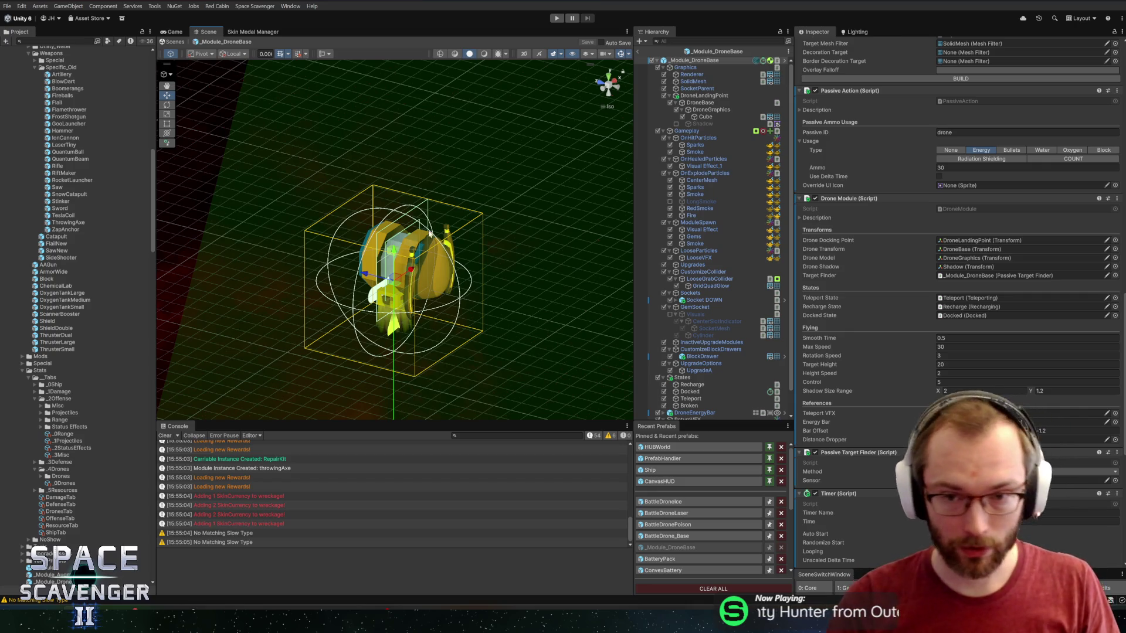
{"action": "scroll", "coordinate": [430, 233], "scroll_direction": "up", "scroll_amount": 5}
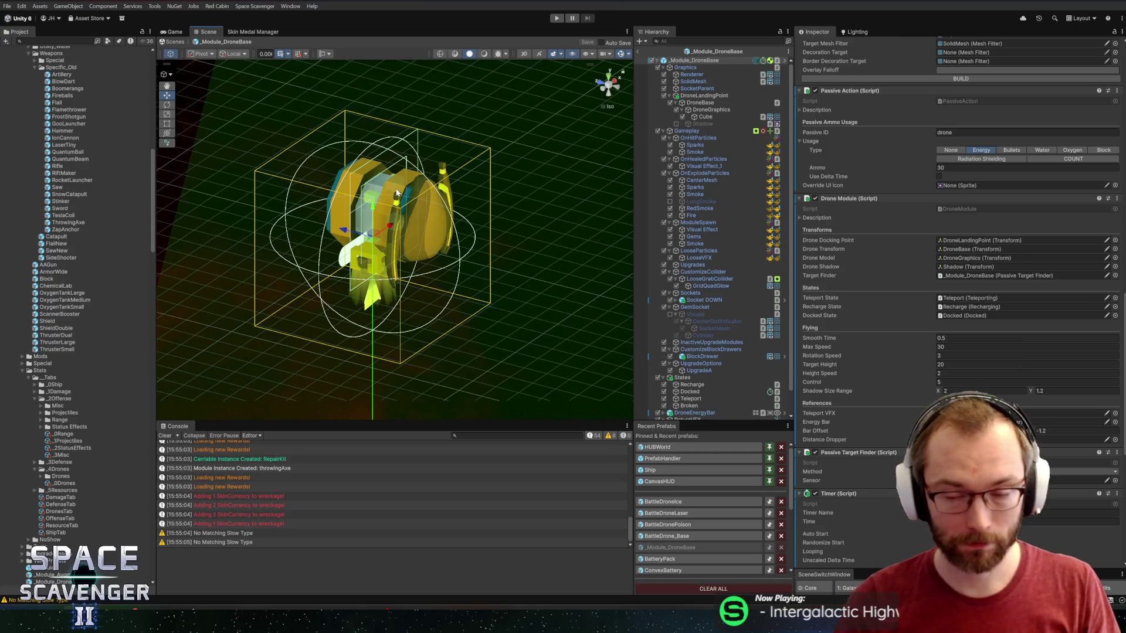
{"action": "key", "text": "alt+Tab"}
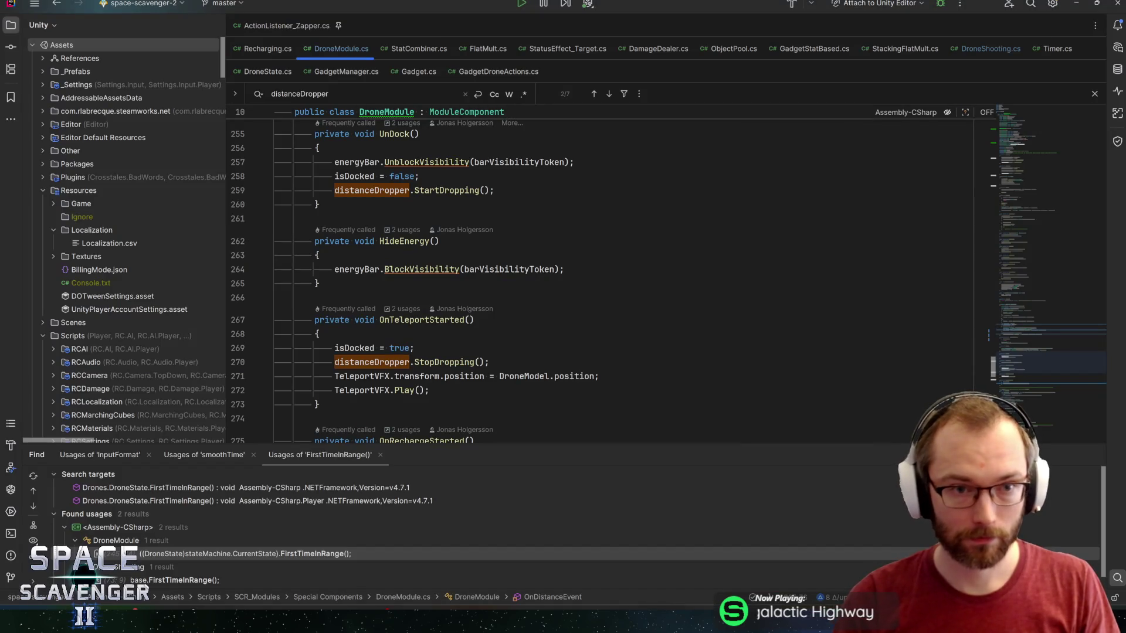
- Jump to the top of DroneModule.cs and check git blame for the ModuleComponent class header and Transforms title
{"action": "left_click", "coordinate": [387, 112]}
{"action": "double_click", "coordinate": [466, 248]}
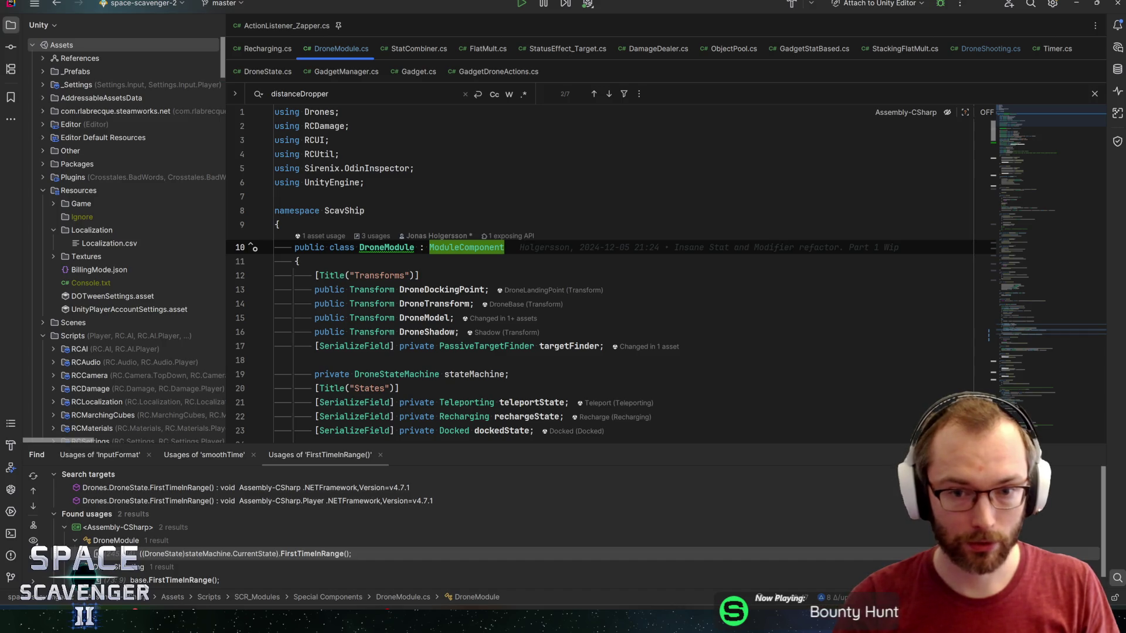
{"action": "left_click", "coordinate": [296, 261]}
{"action": "left_click", "coordinate": [420, 275]}
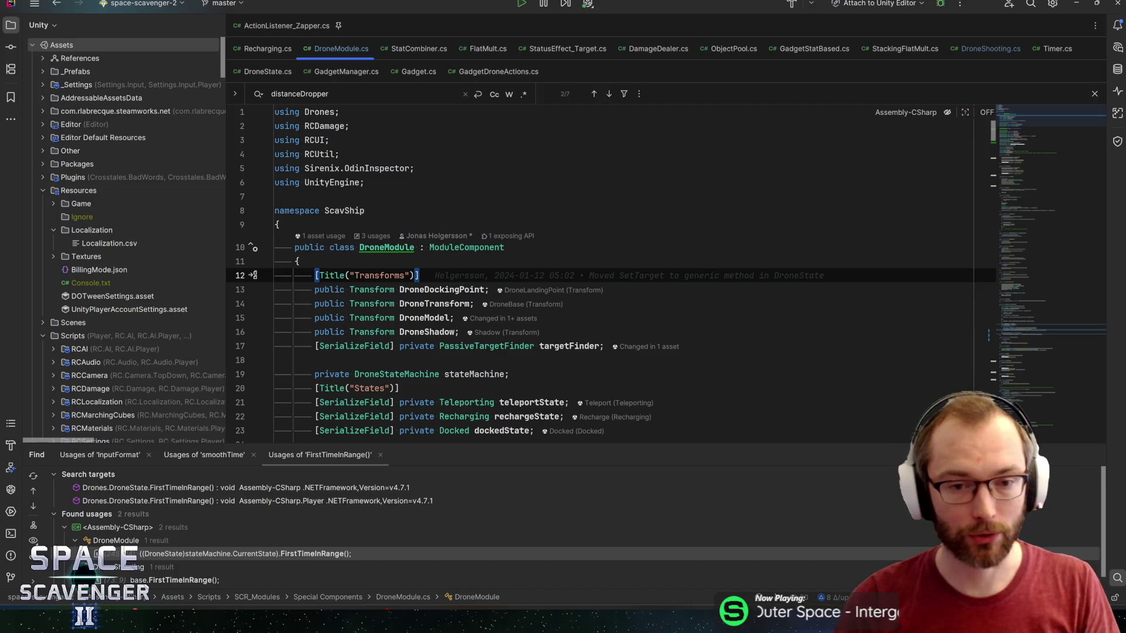
- Read the inline git history of the DroneDockingPoint, targetFinder, DroneShadow, DroneModel and DroneTransform fields
{"action": "left_click", "coordinate": [490, 289]}
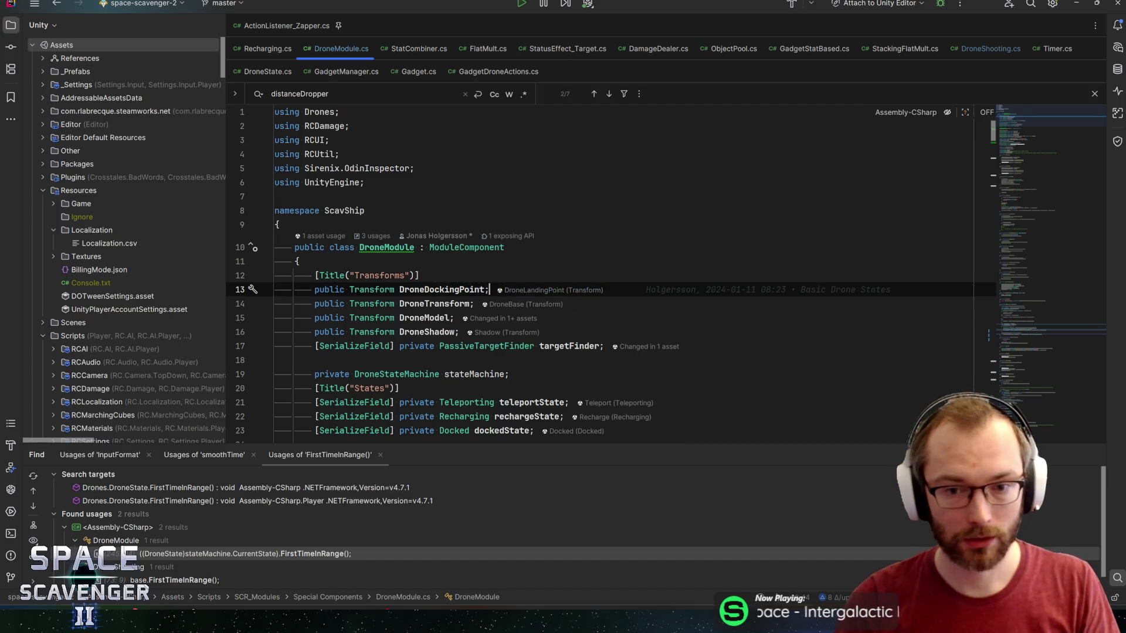
{"action": "left_click", "coordinate": [605, 346]}
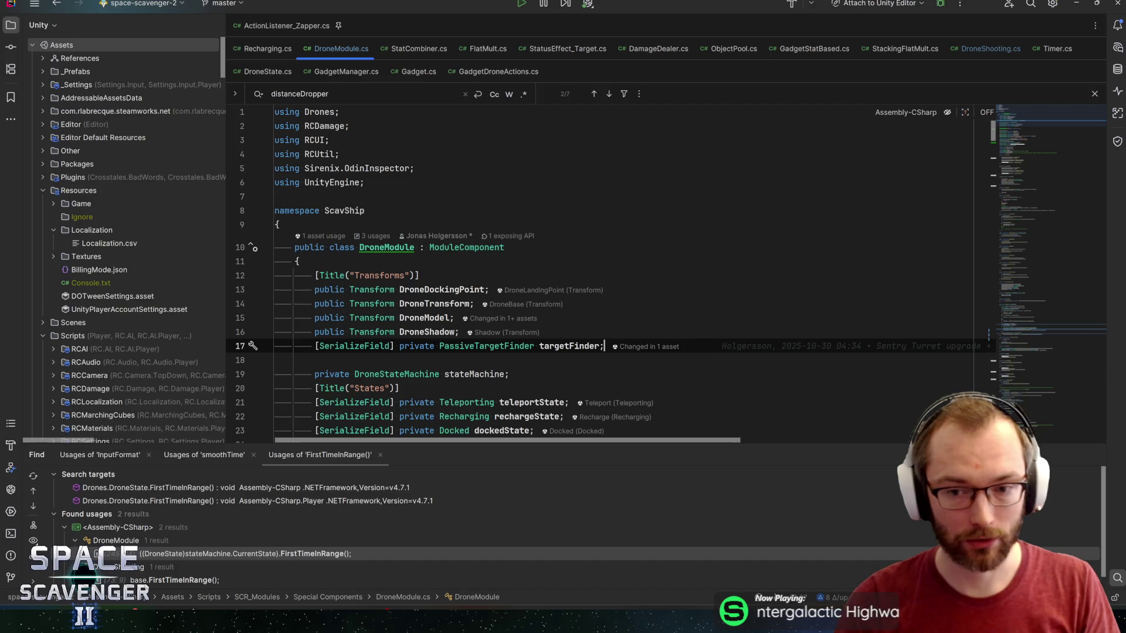
{"action": "left_click", "coordinate": [463, 332]}
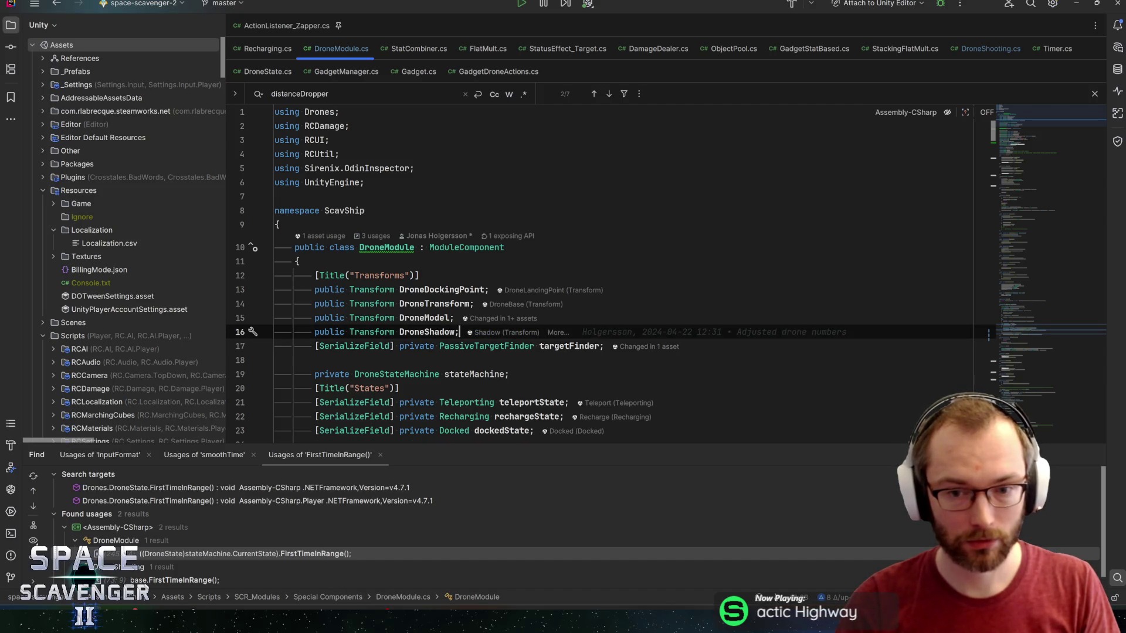
{"action": "double_click", "coordinate": [425, 318]}
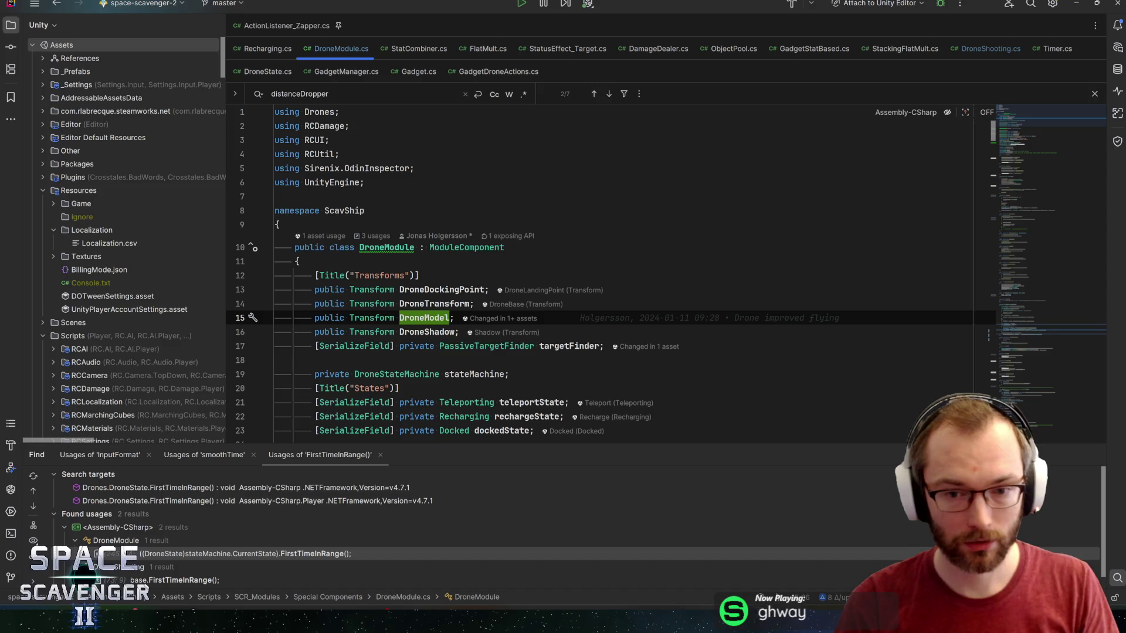
{"action": "left_click", "coordinate": [475, 304]}
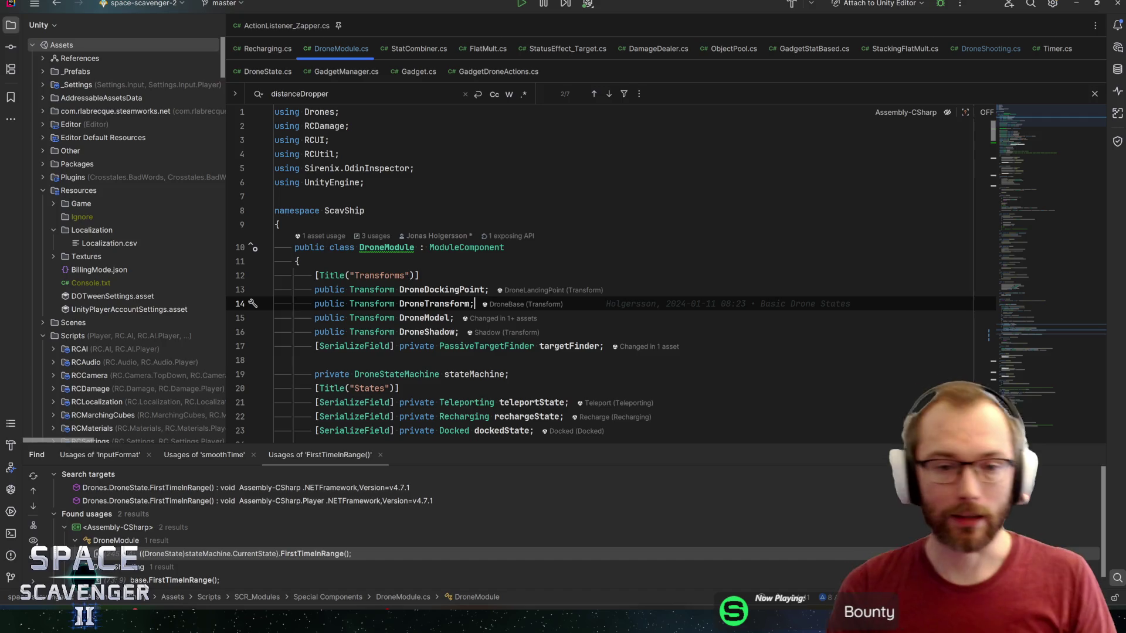
{"action": "left_click", "coordinate": [463, 289]}
{"action": "double_click", "coordinate": [464, 290]}
{"action": "left_click", "coordinate": [490, 290]}
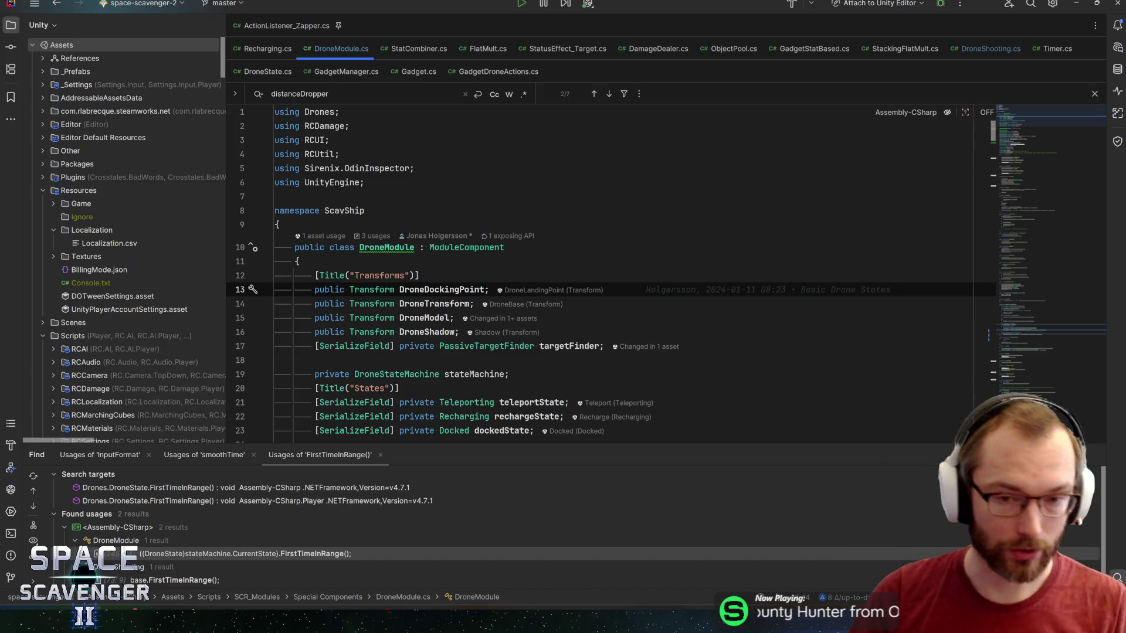
{"action": "left_click", "coordinate": [460, 273]}
- Back in Unity, orbit around the drone to compare it with the Drone Module's Transforms fields
{"action": "key", "text": "alt+Tab"}
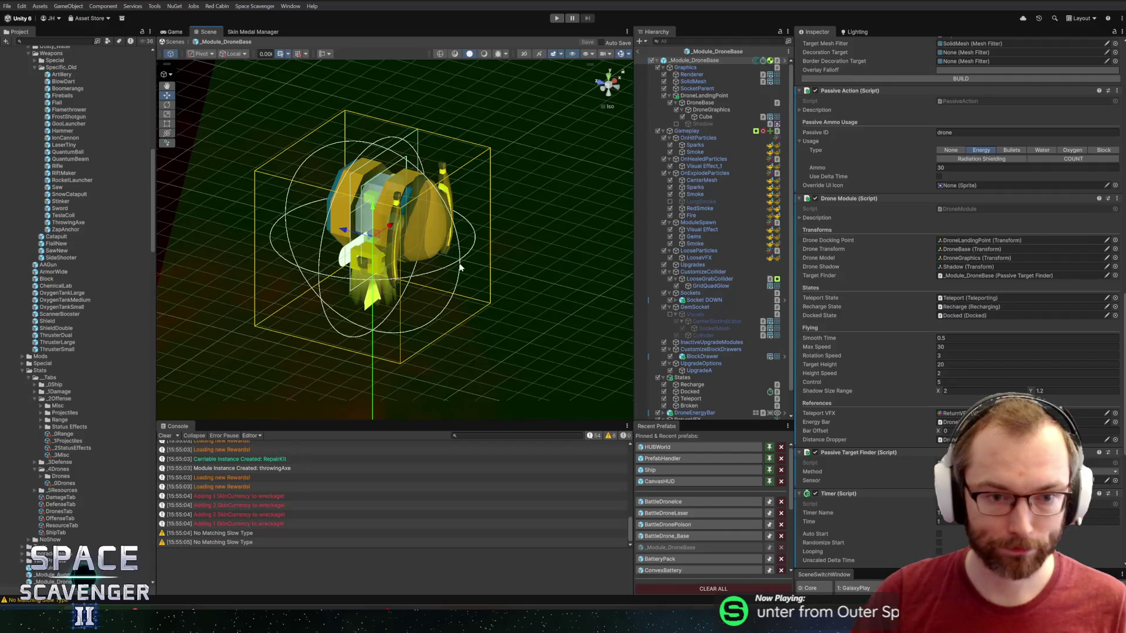
{"action": "mouse_move", "coordinate": [589, 227]}
{"action": "left_mouse_down"}
{"action": "mouse_move", "coordinate": [252, 170]}
{"action": "mouse_move", "coordinate": [498, 174]}
{"action": "mouse_move", "coordinate": [452, 194]}
{"action": "mouse_move", "coordinate": [344, 181]}
{"action": "mouse_move", "coordinate": [528, 178]}
{"action": "mouse_move", "coordinate": [428, 227]}
{"action": "left_mouse_up"}
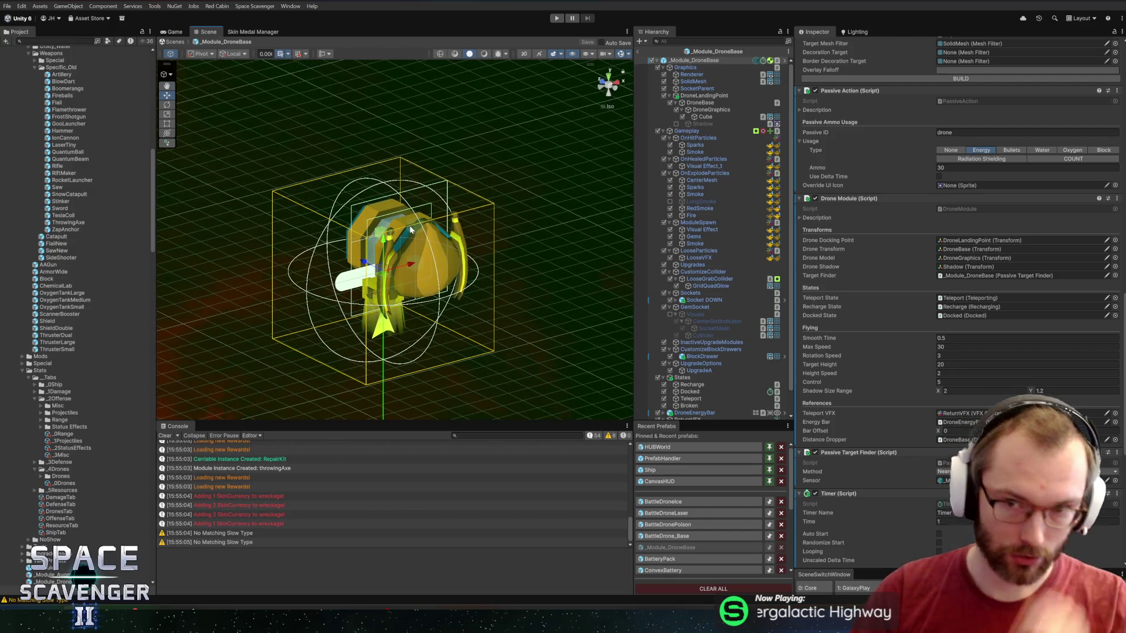